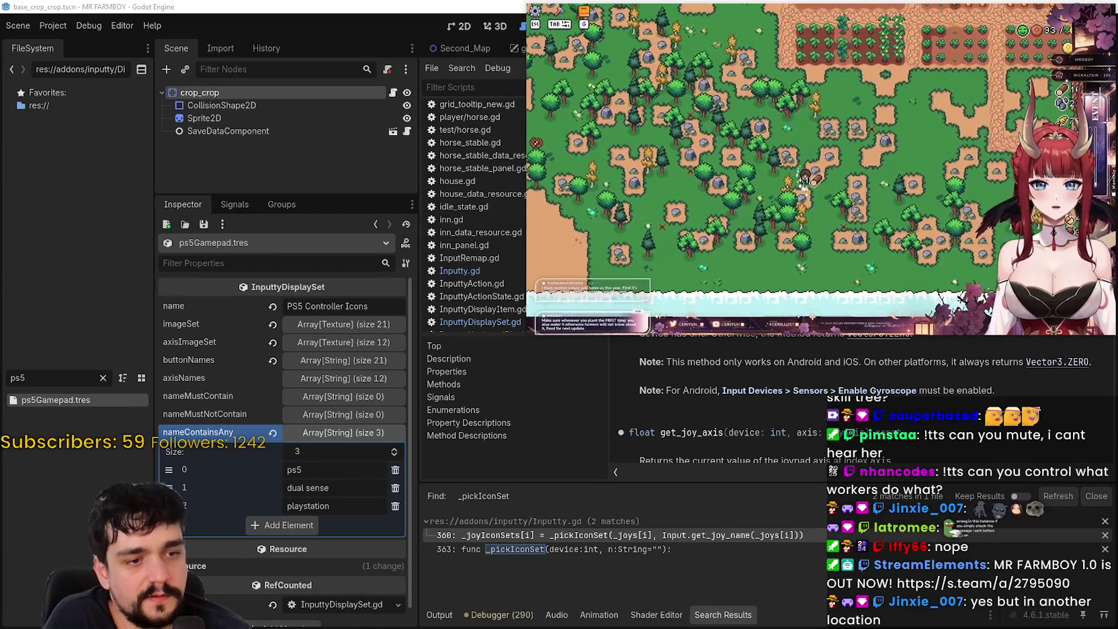
Glance at the Steam reviews, then playtest the market and Royal's Envoy task windows.
{"action": "key", "text": "alt+Tab"}
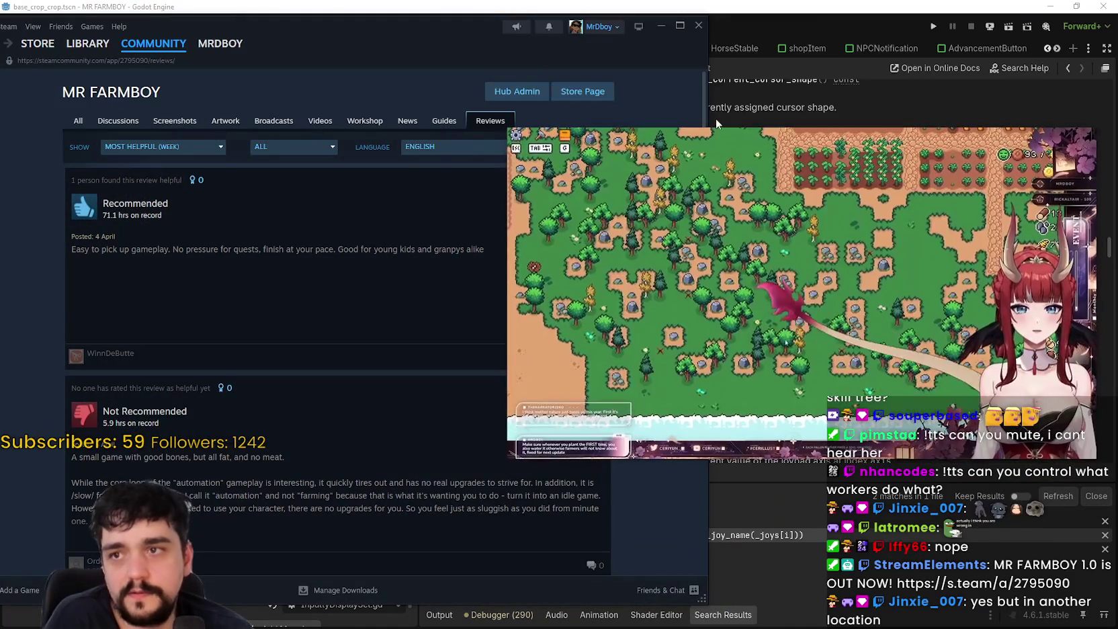
{"action": "key", "text": "alt+Tab"}
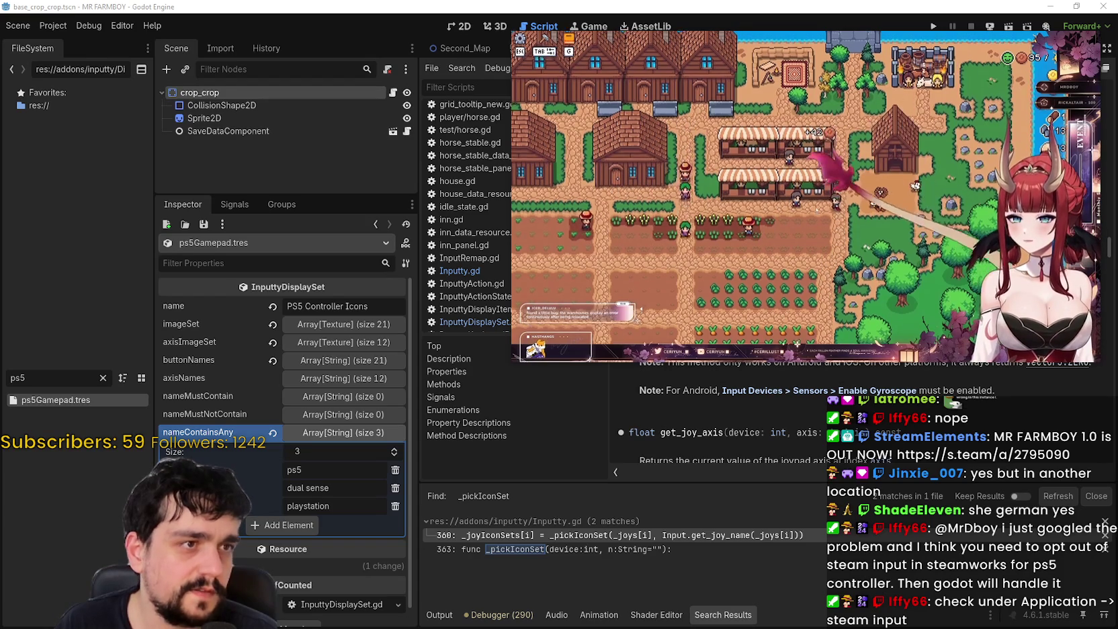
{"action": "key", "text": "e"}
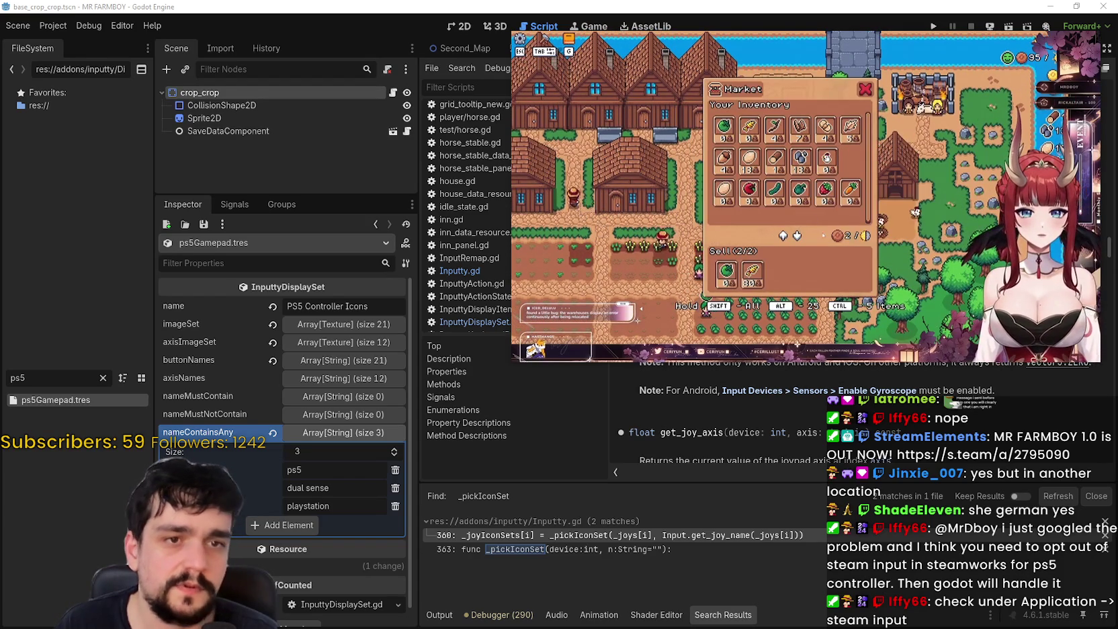
{"action": "key", "text": "Escape"}
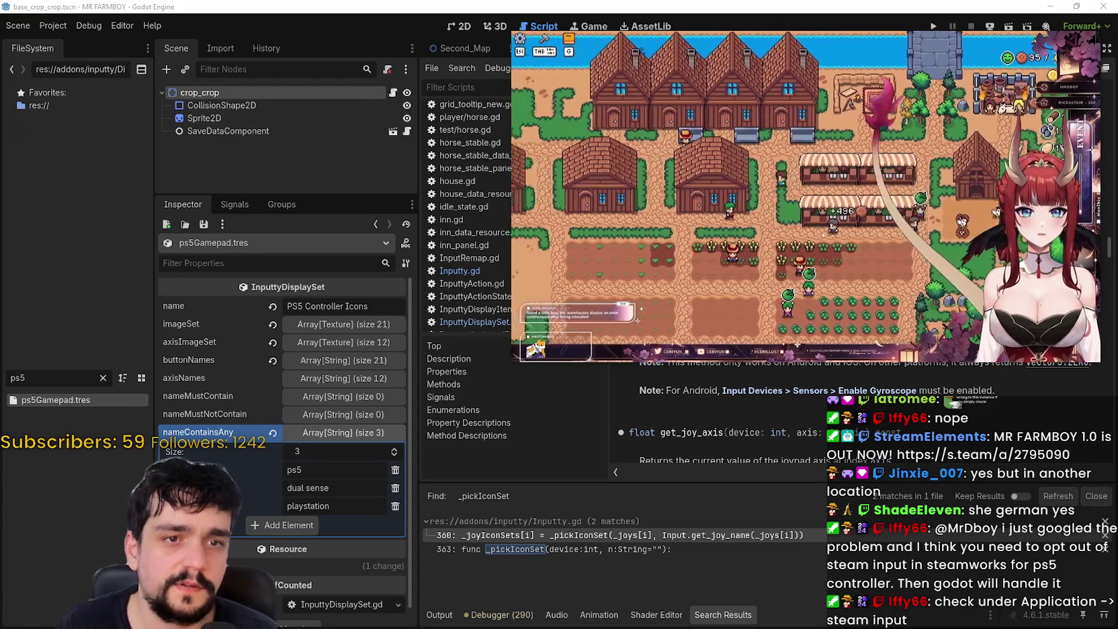
{"action": "key", "text": "d"}
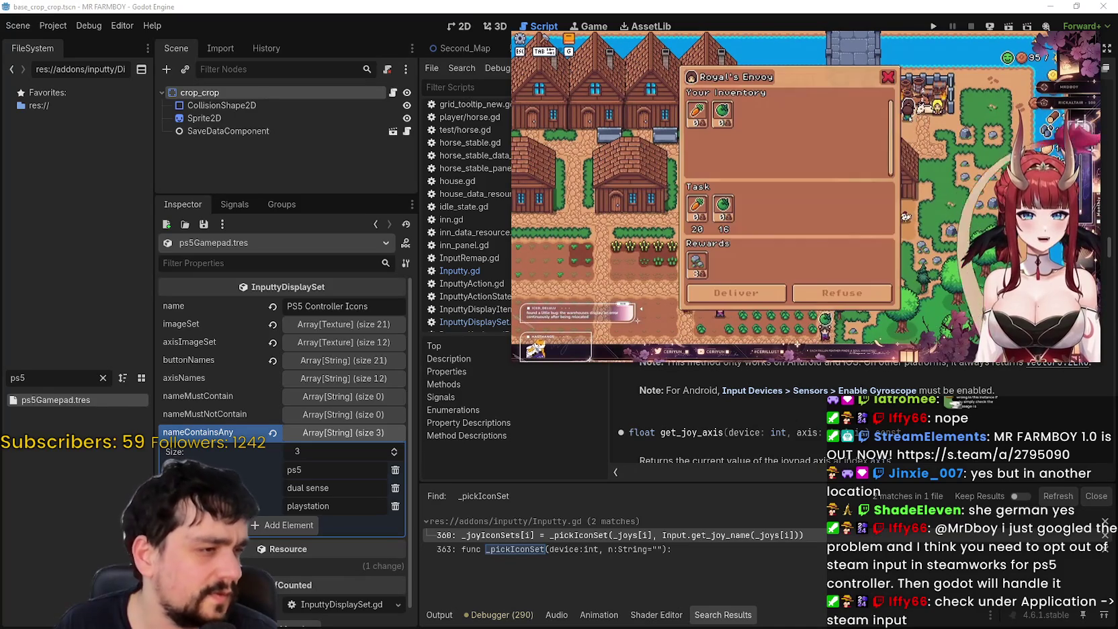
{"action": "key", "text": "e"}
{"action": "key", "text": "Escape"}
{"action": "key", "text": "d"}
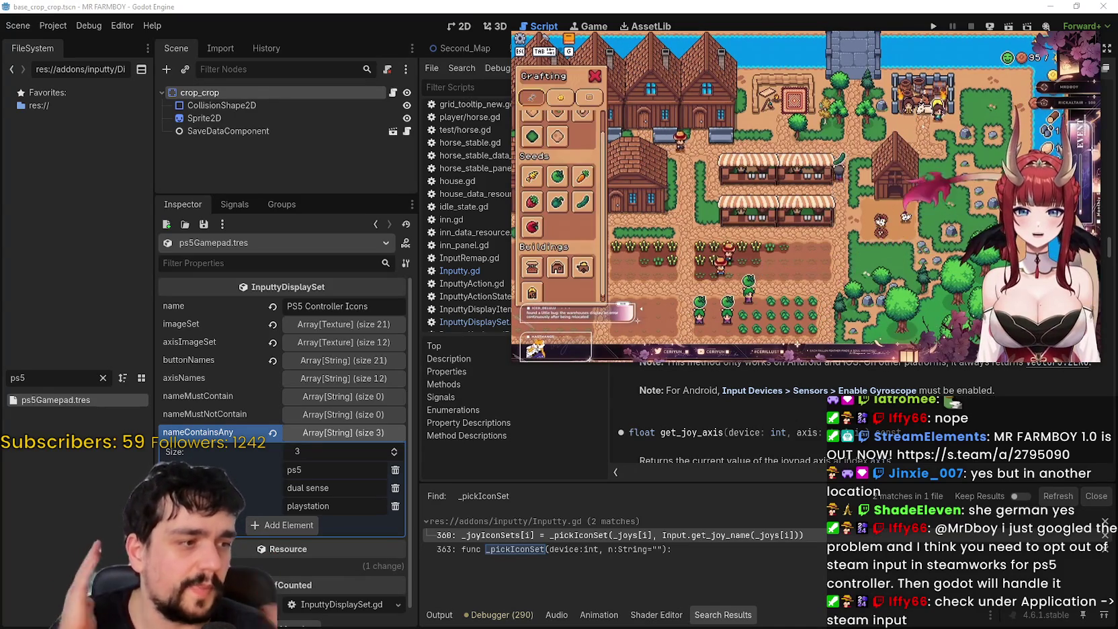
Walk the farmer to the top tower and back, checking the King's Outpost and Envoy delivery windows.
{"action": "key", "text": "w"}
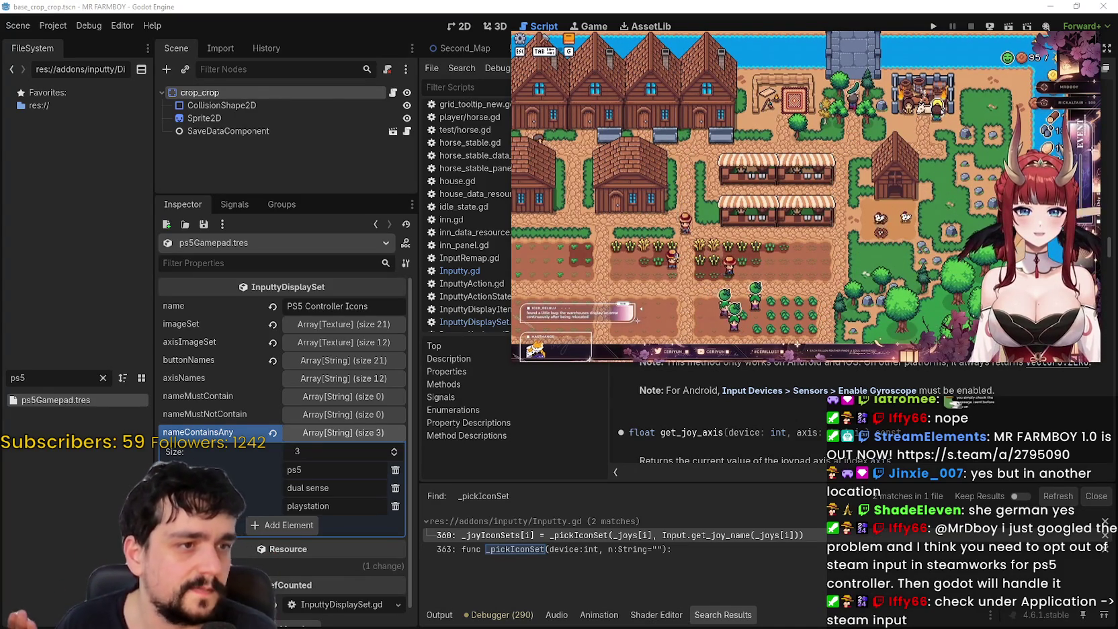
{"action": "key", "text": "s"}
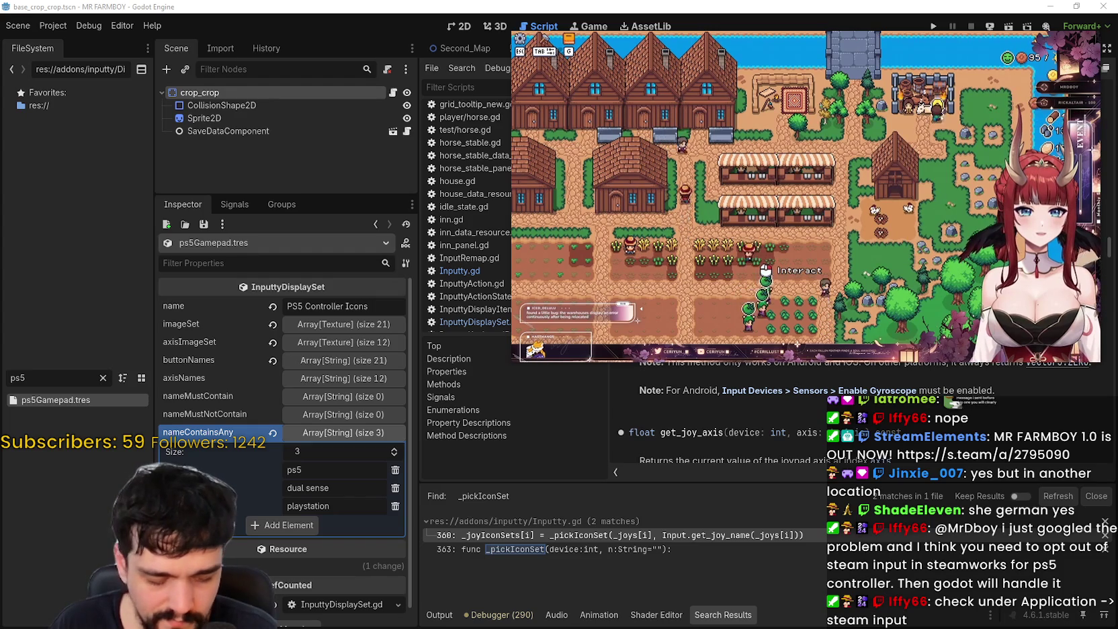
{"action": "key", "text": "e"}
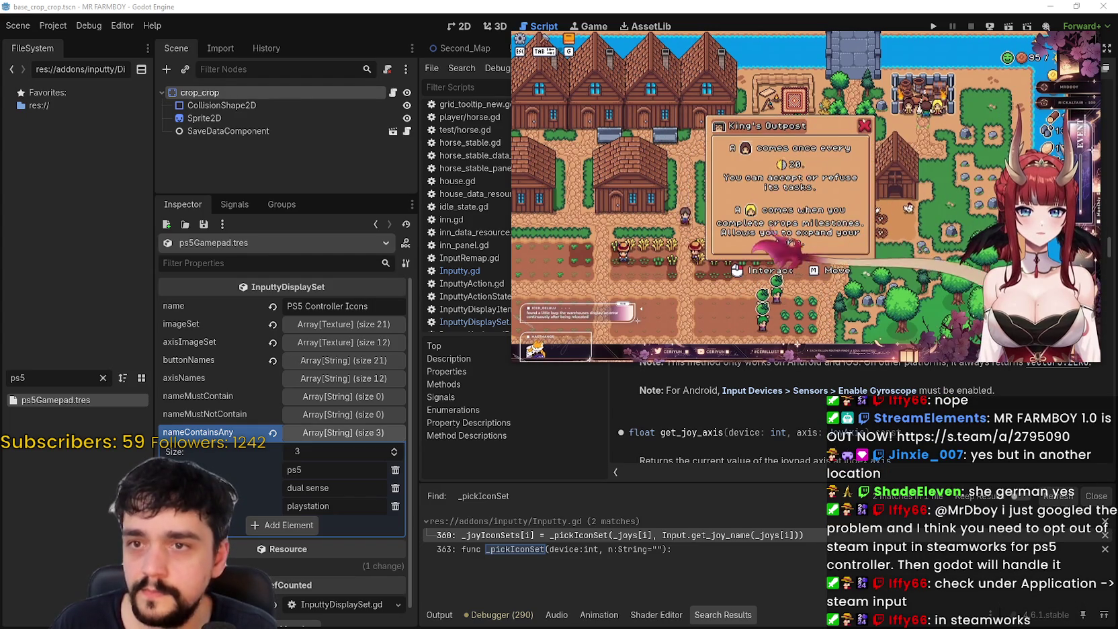
{"action": "key", "text": "Escape"}
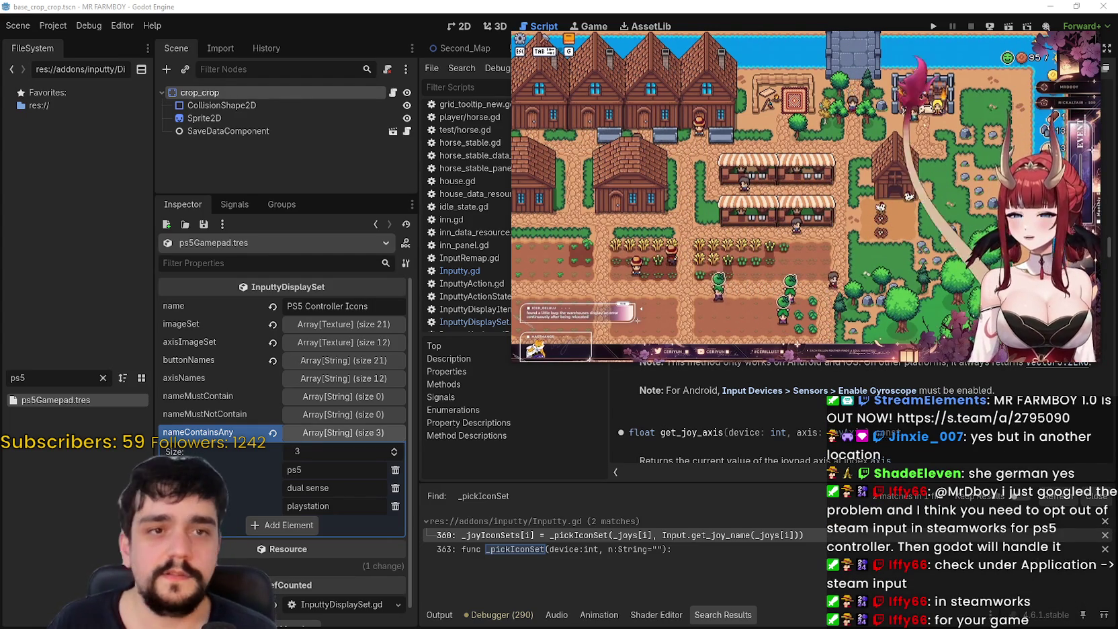
{"action": "key", "text": "e"}
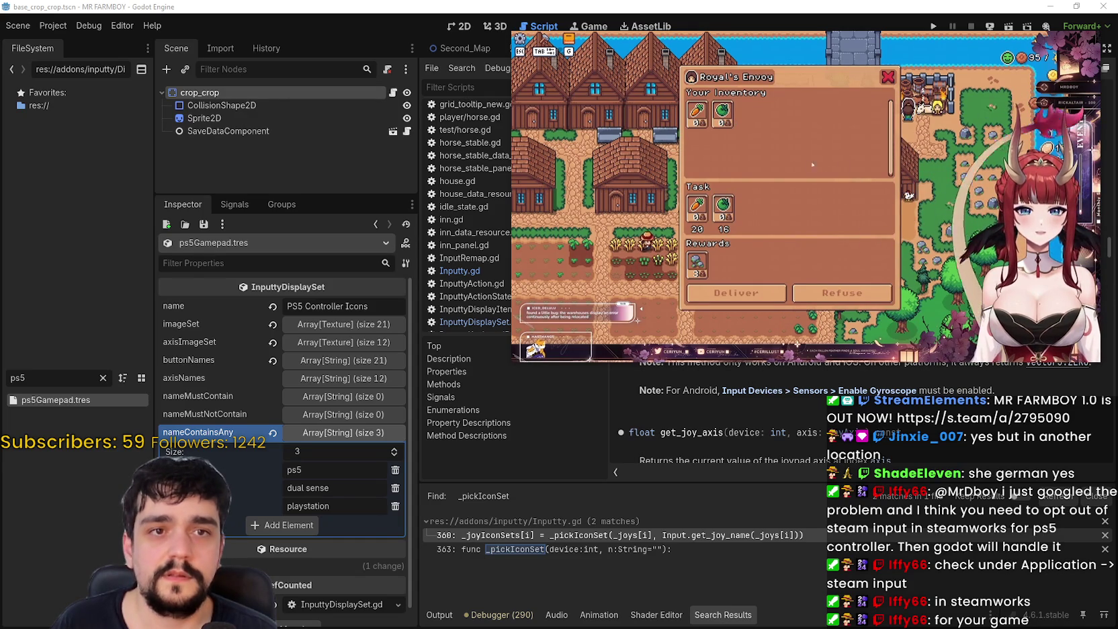
{"action": "mouse_move", "coordinate": [679, 166]}
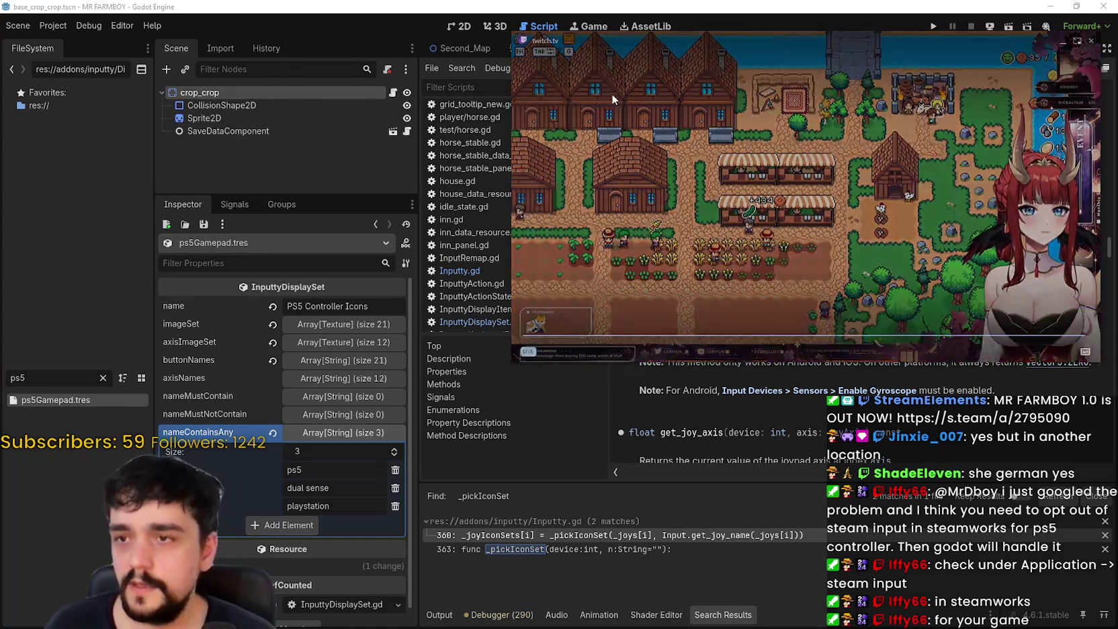
Filter the FileSystem for 'king' and open the king_npc scene and its king_npc.gd script.
{"action": "left_click", "coordinate": [52, 377]}
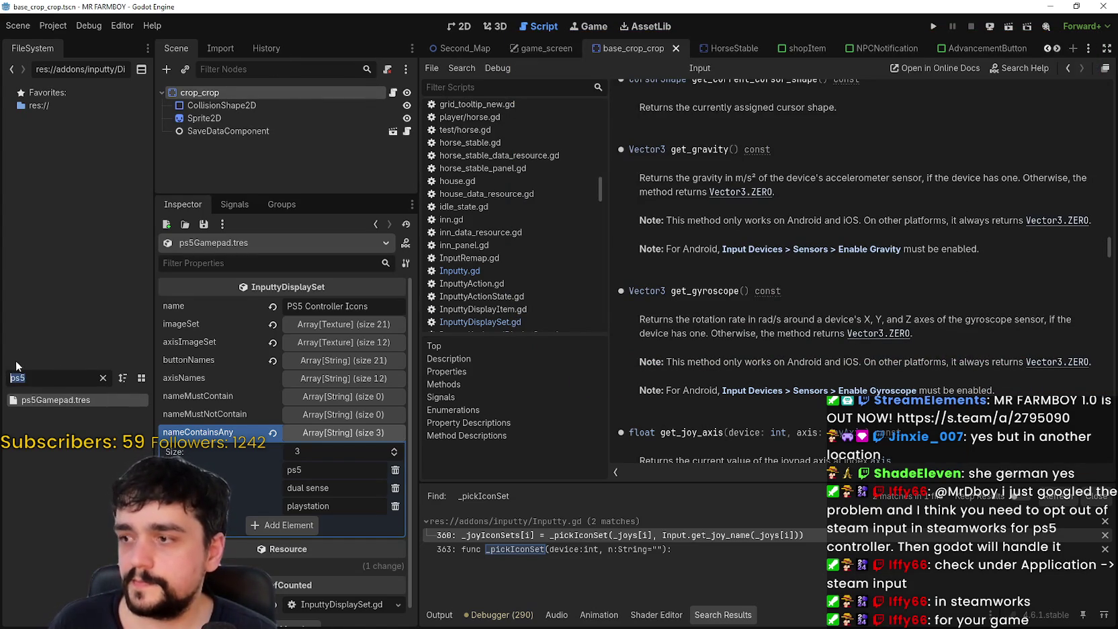
{"action": "type", "text": "ro"}
{"action": "key", "text": "BackSpace"}
{"action": "key", "text": "BackSpace"}
{"action": "type", "text": "king"}
{"action": "double_click", "coordinate": [40, 426]}
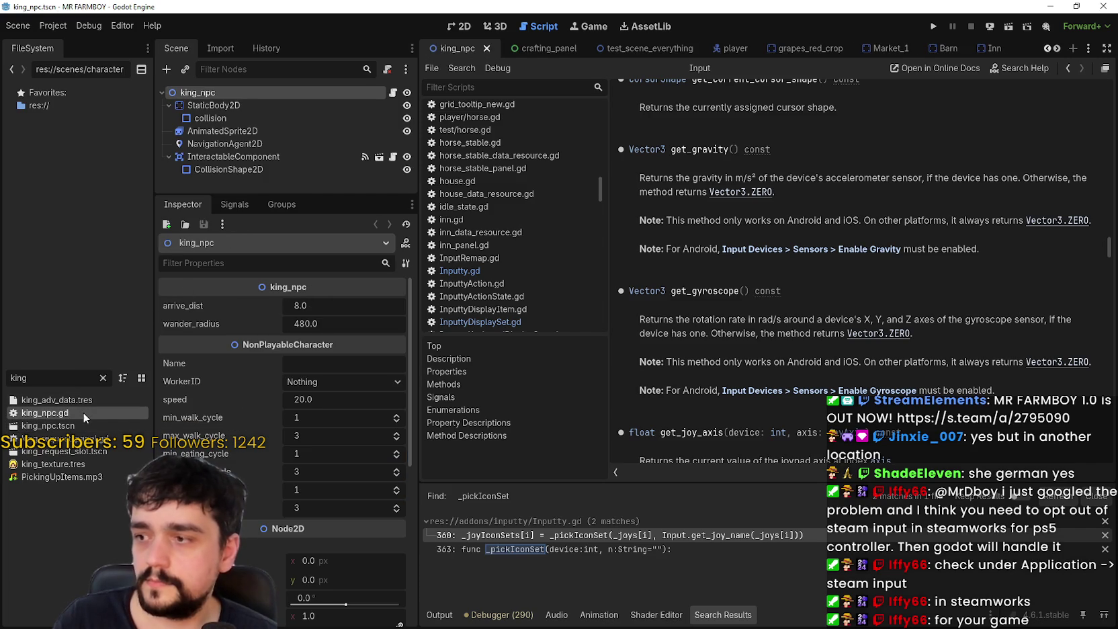
{"action": "left_click", "coordinate": [393, 92]}
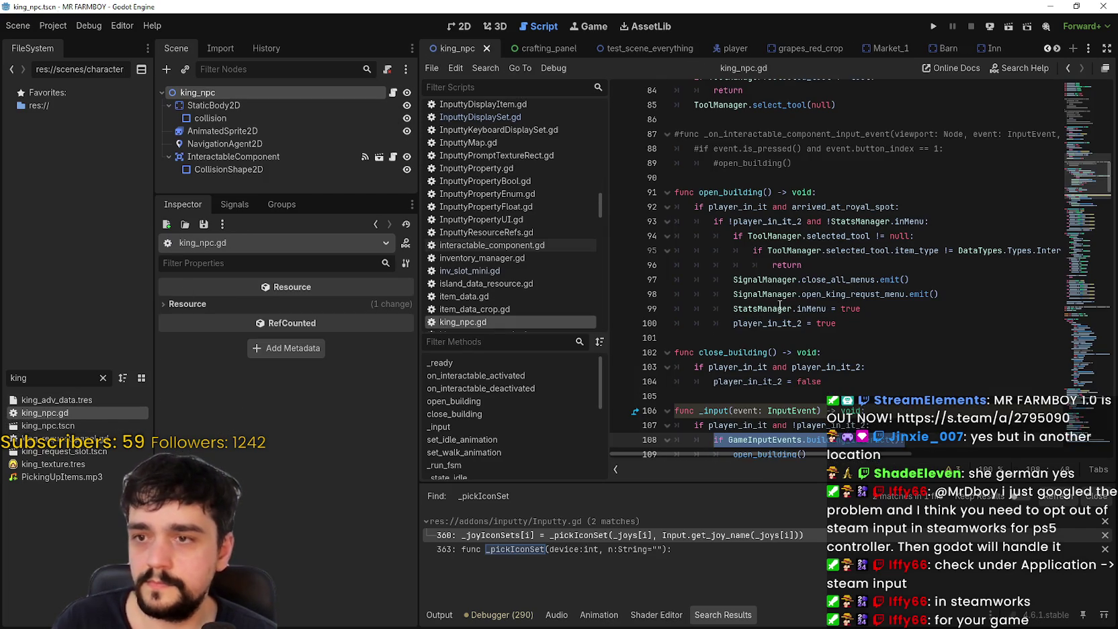
Turn the if on line 110 of _input into an elif and save king_npc.gd.
{"action": "scroll", "coordinate": [815, 297], "scroll_direction": "down", "scroll_amount": 3}
{"action": "left_click", "coordinate": [771, 349]}
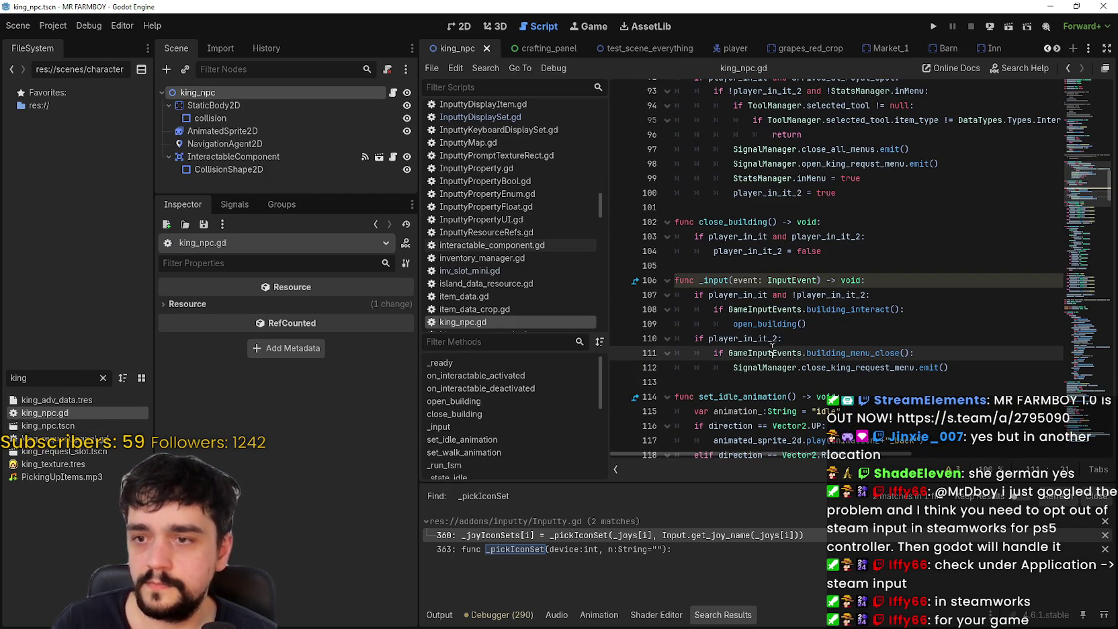
{"action": "left_click", "coordinate": [699, 342]}
{"action": "type", "text": "el"}
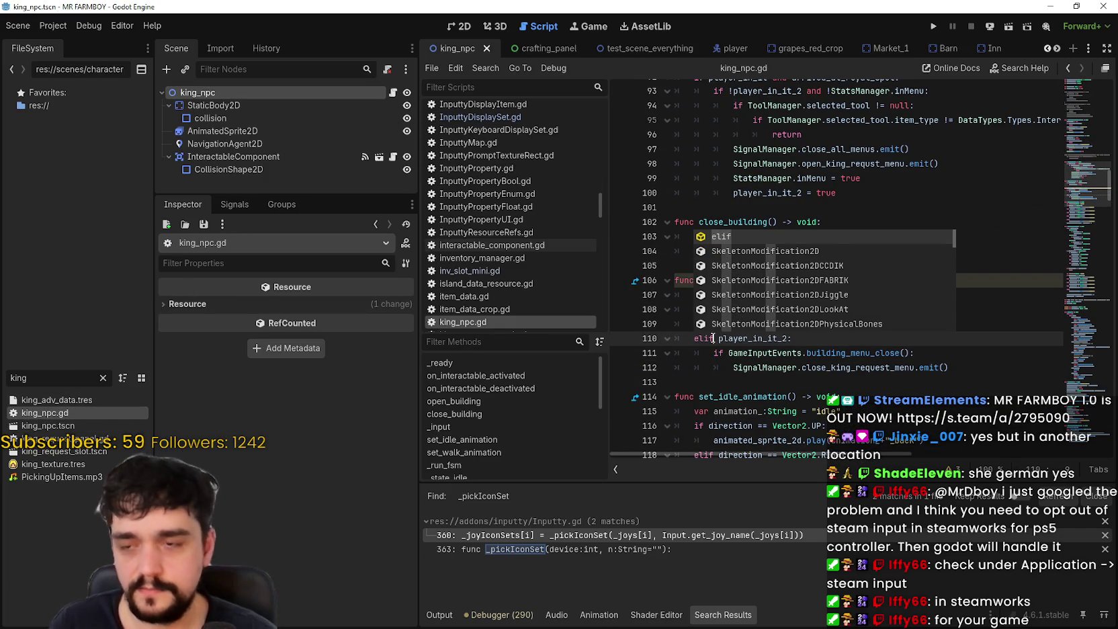
{"action": "left_click", "coordinate": [769, 381]}
{"action": "key", "text": "ctrl+s"}
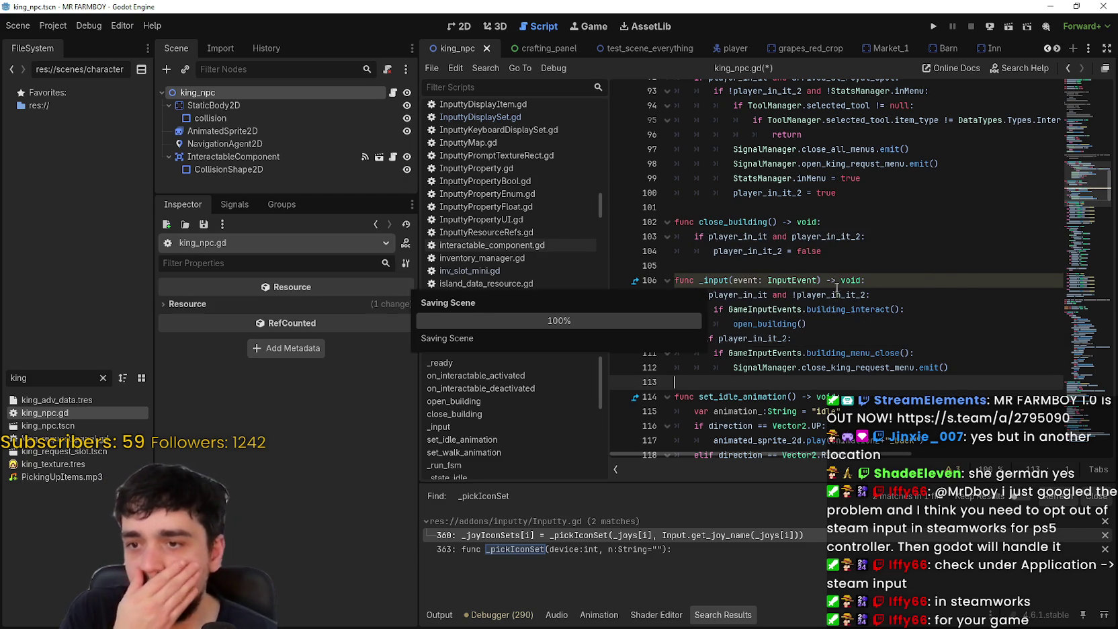
Review king_npc.gd upward through on_interactable_deactivated and line 66.
{"action": "scroll", "coordinate": [826, 295], "scroll_direction": "up", "scroll_amount": 7}
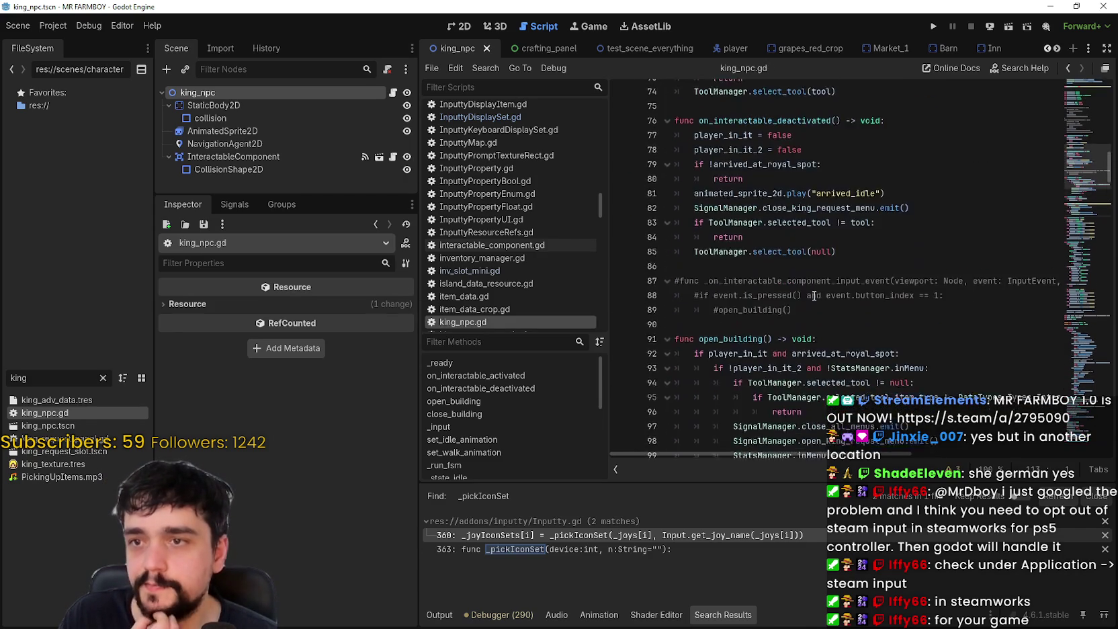
{"action": "scroll", "coordinate": [814, 295], "scroll_direction": "up", "scroll_amount": 3}
{"action": "left_click", "coordinate": [855, 278]}
{"action": "scroll", "coordinate": [854, 279], "scroll_direction": "up", "scroll_amount": 2}
{"action": "scroll", "coordinate": [853, 278], "scroll_direction": "up", "scroll_amount": 1}
{"action": "left_click", "coordinate": [752, 237]}
{"action": "scroll", "coordinate": [909, 309], "scroll_direction": "up", "scroll_amount": 11}
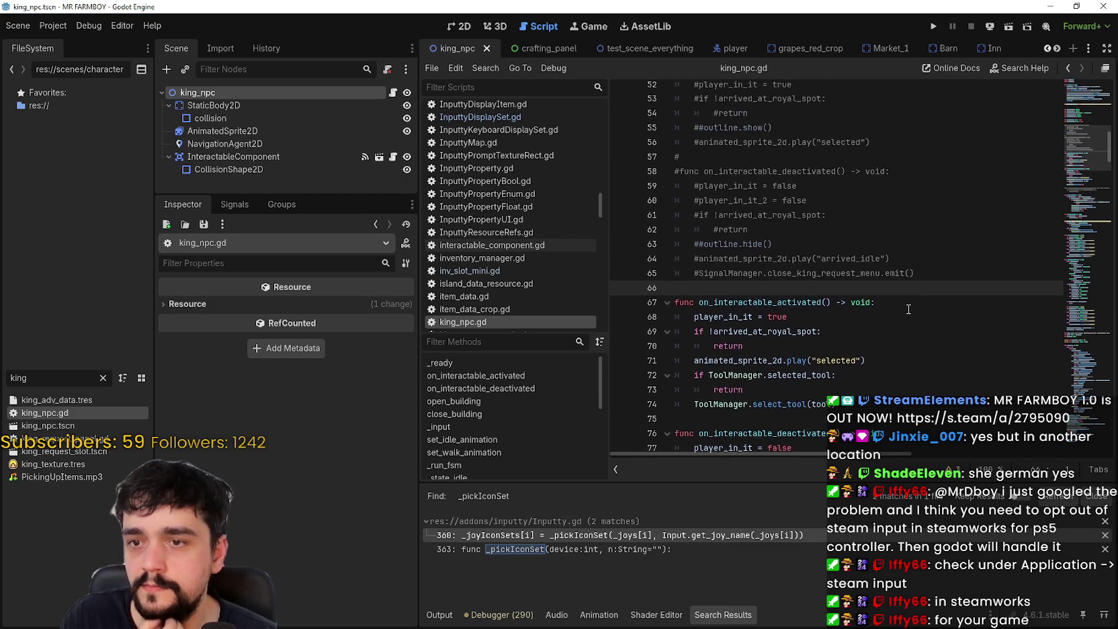
{"action": "scroll", "coordinate": [909, 310], "scroll_direction": "up", "scroll_amount": 7}
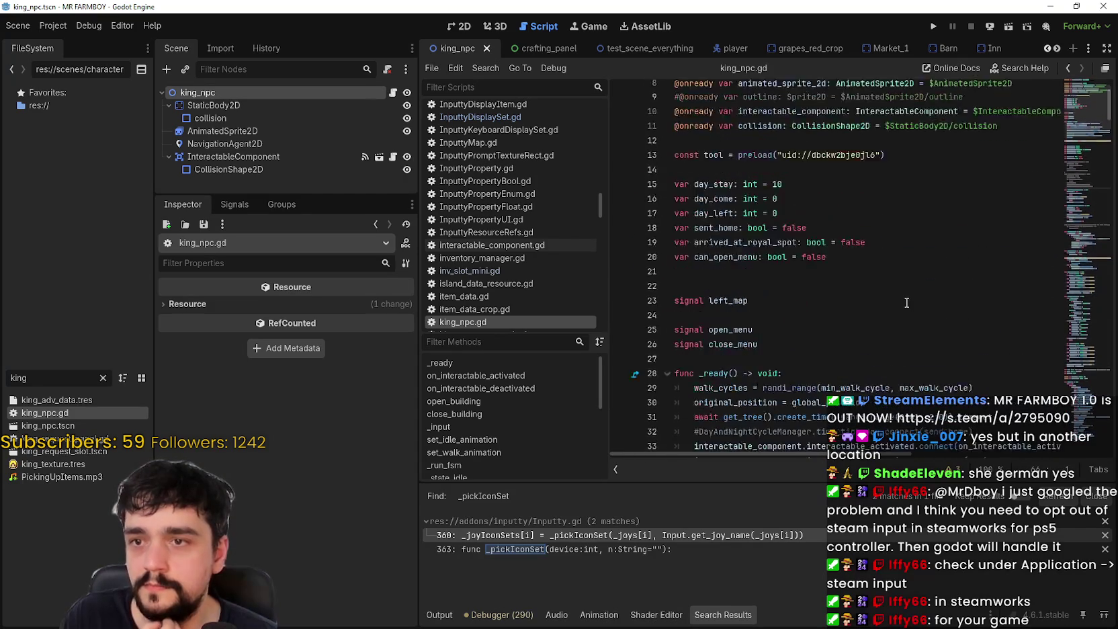
{"action": "scroll", "coordinate": [906, 300], "scroll_direction": "down", "scroll_amount": 7}
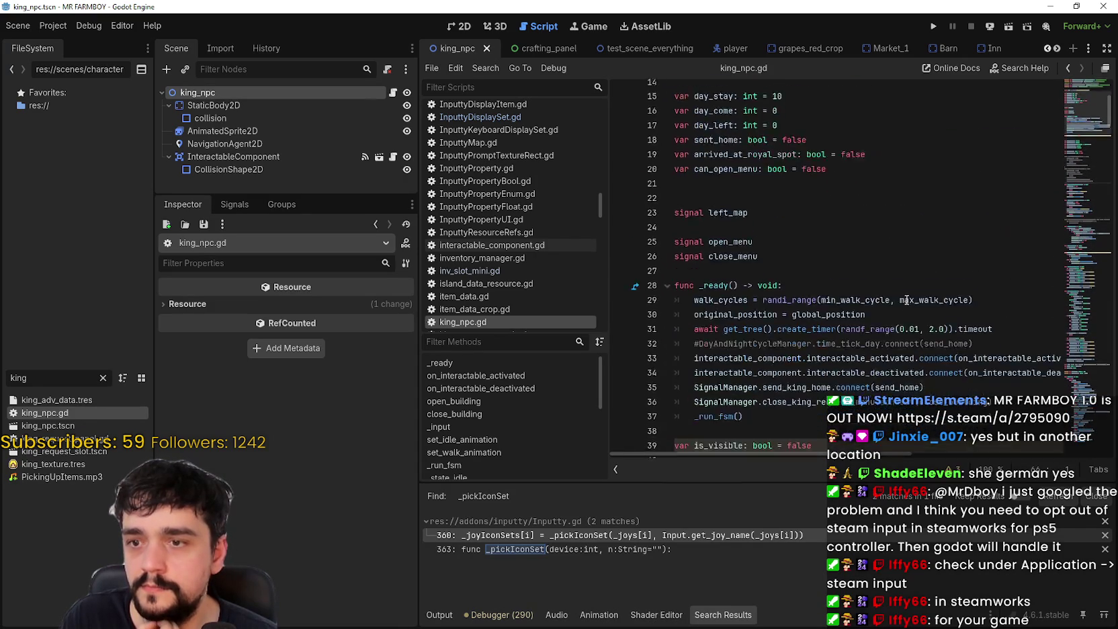
Widen the script editor, inspect close_building on line 36, and return to the _input function.
{"action": "left_click_drag", "start_coordinate": [416, 251], "coordinate": [313, 251]}
{"action": "left_click", "coordinate": [902, 240]}
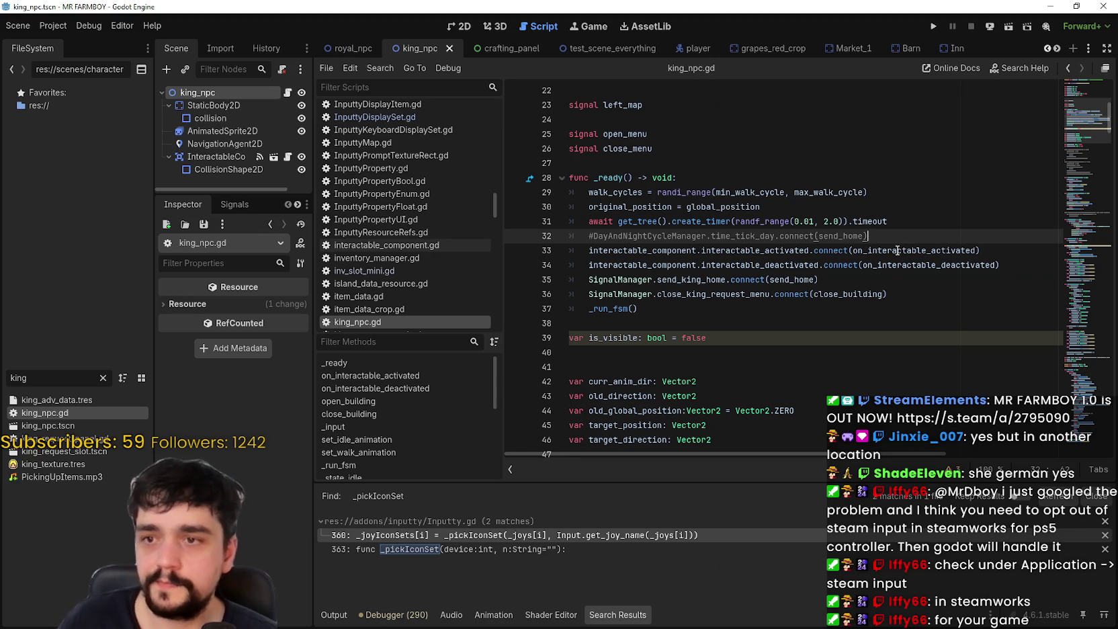
{"action": "double_click", "coordinate": [874, 296]}
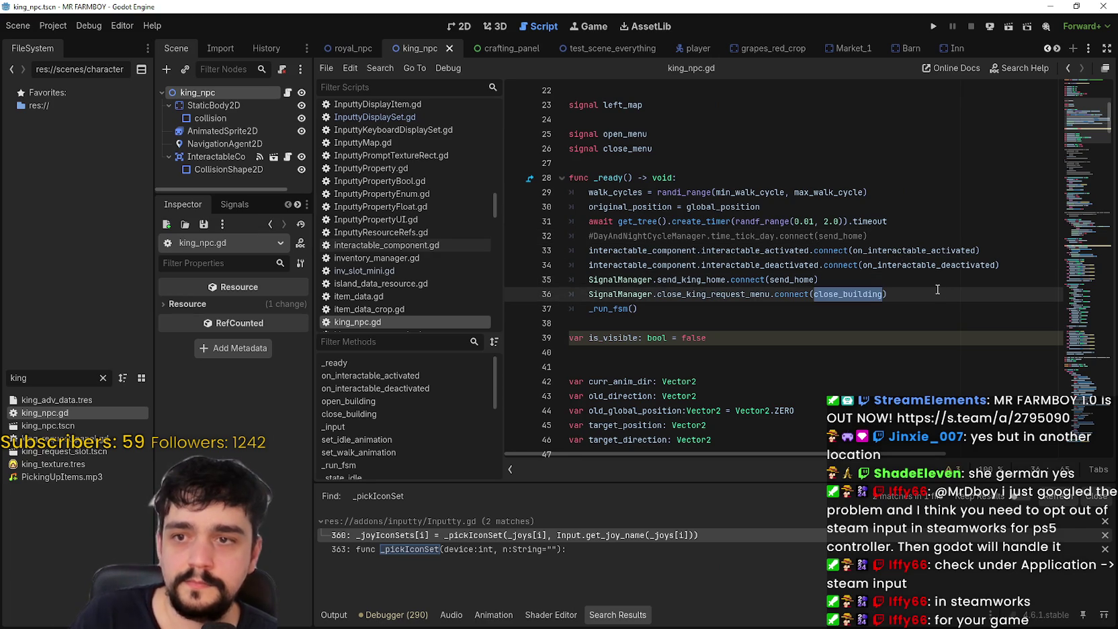
{"action": "scroll", "coordinate": [812, 260], "scroll_direction": "down", "scroll_amount": 15}
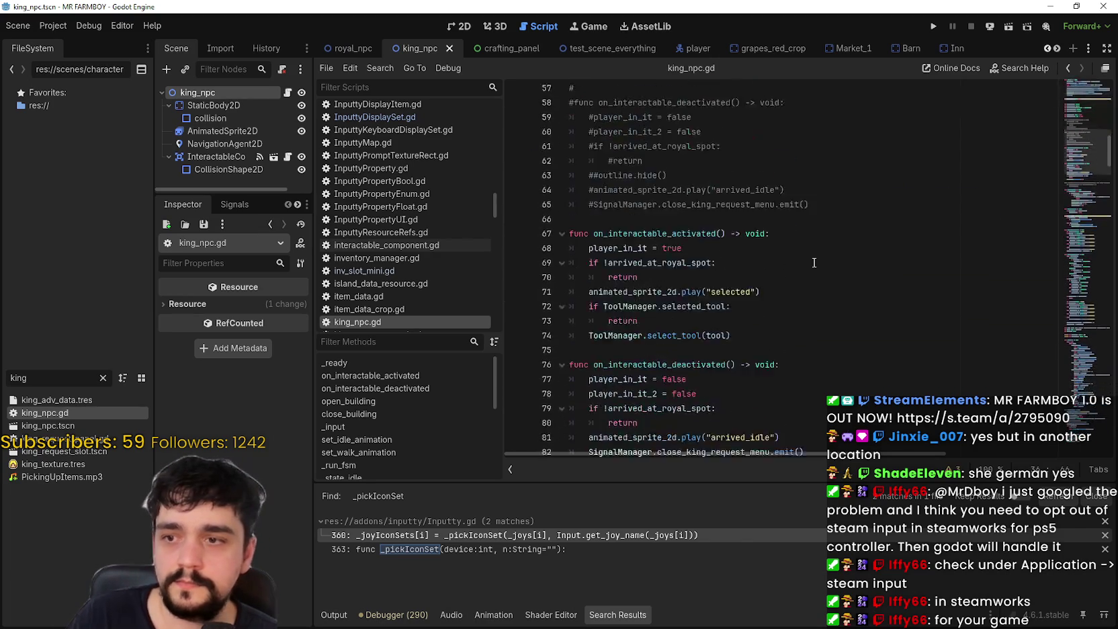
{"action": "scroll", "coordinate": [812, 260], "scroll_direction": "down", "scroll_amount": 5}
{"action": "scroll", "coordinate": [693, 231], "scroll_direction": "down", "scroll_amount": 2}
{"action": "left_click", "coordinate": [790, 232]}
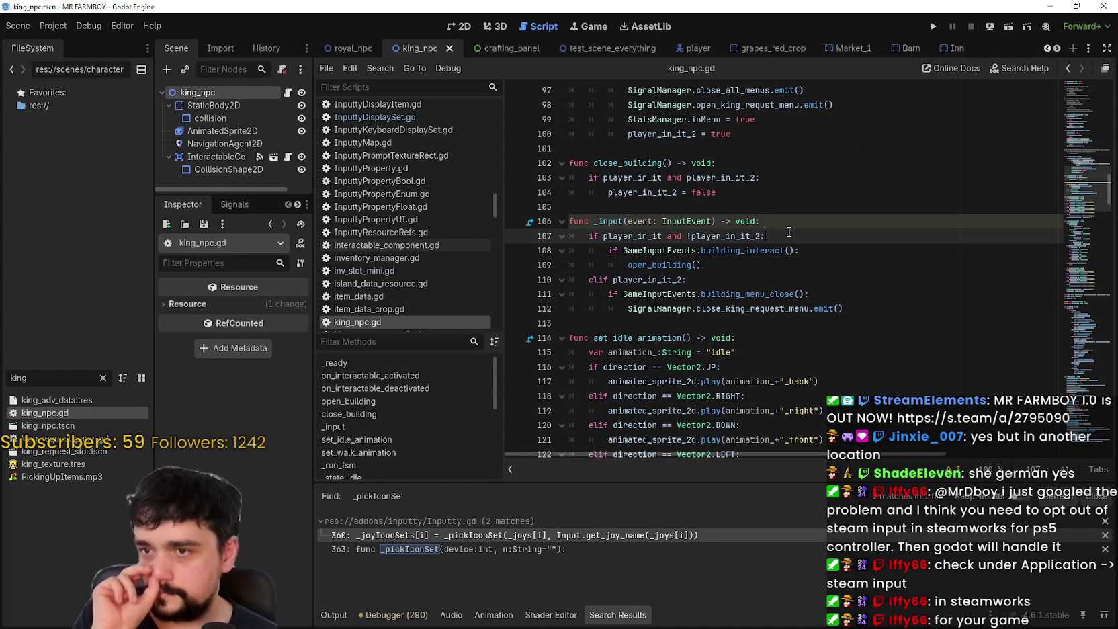
{"action": "scroll", "coordinate": [790, 232], "scroll_direction": "down", "scroll_amount": 1}
{"action": "left_click", "coordinate": [19, 374]}
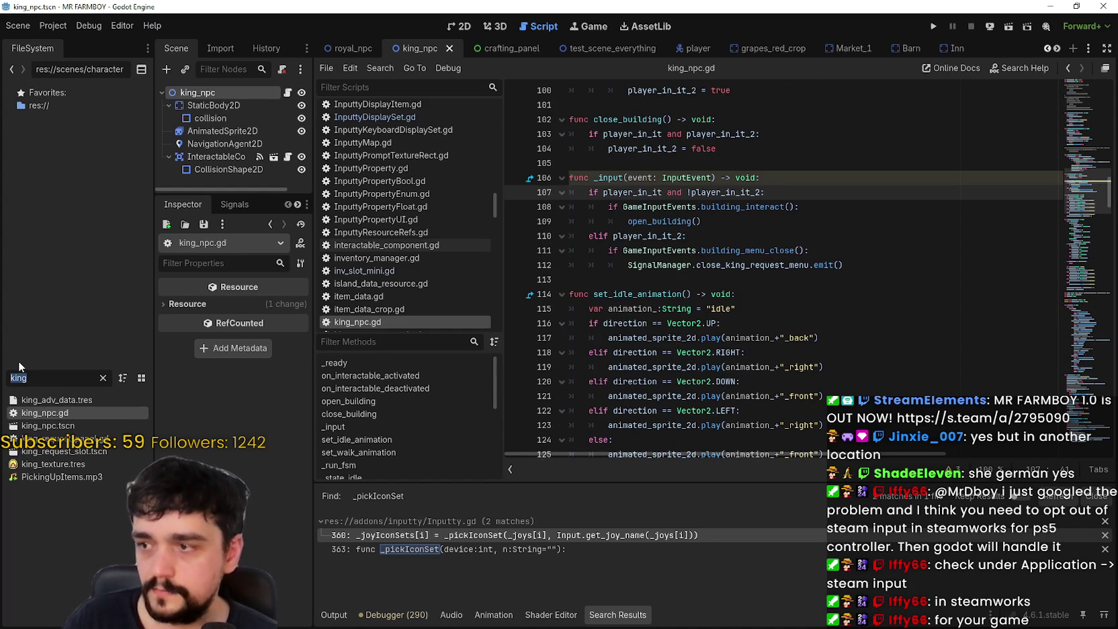
Open the royal_npc scene and script and select the mouse-motion early-return lines 106–107.
{"action": "type", "text": "royal"}
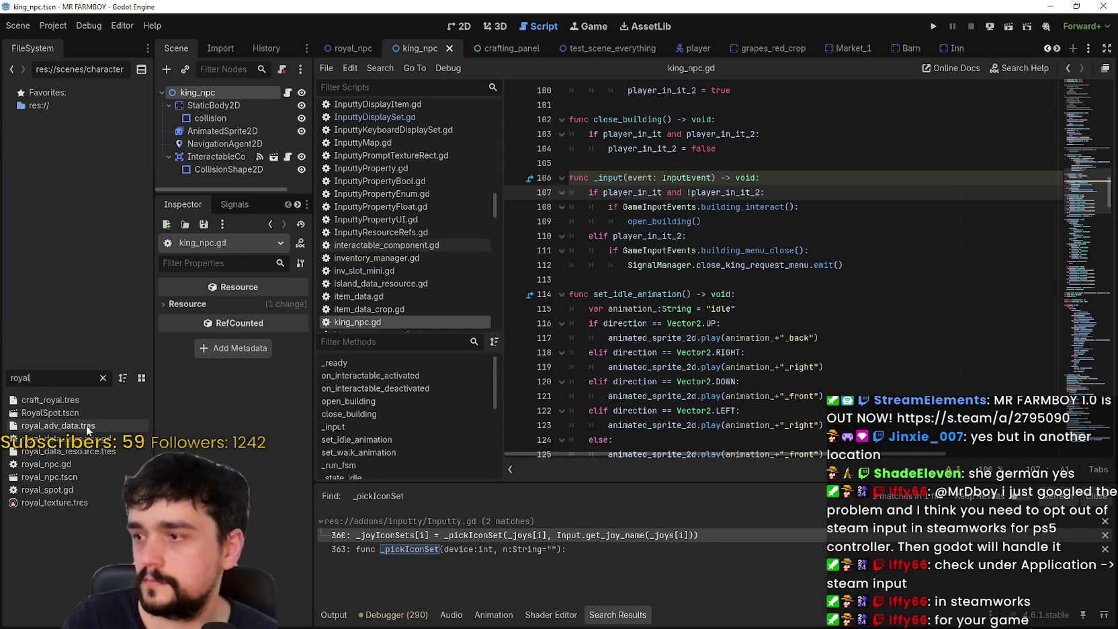
{"action": "double_click", "coordinate": [63, 480]}
{"action": "left_click", "coordinate": [288, 94]}
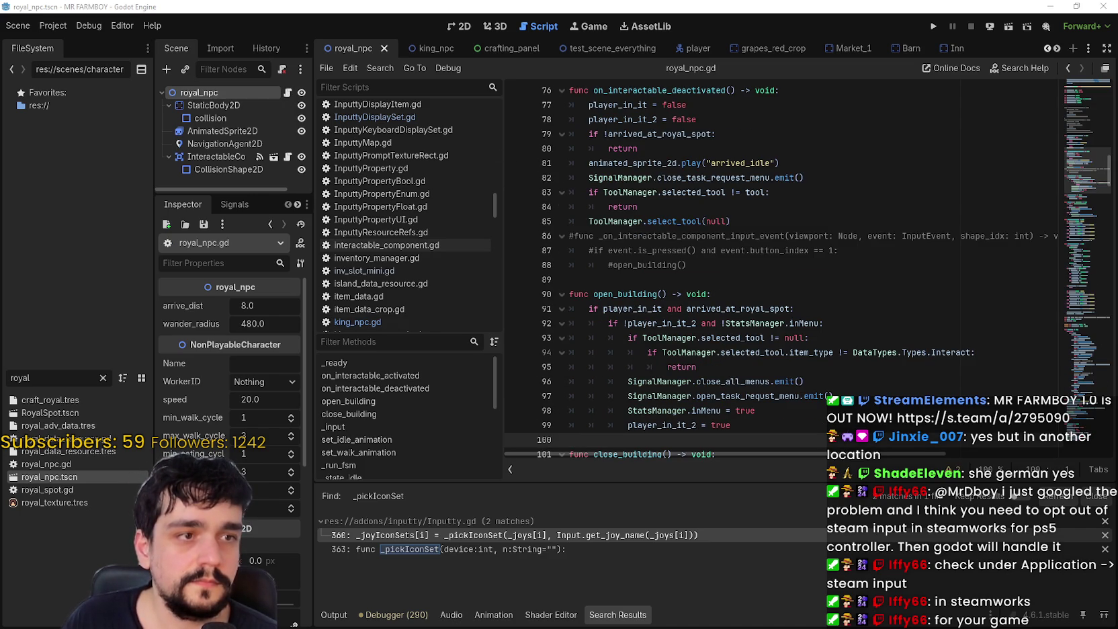
{"action": "scroll", "coordinate": [761, 271], "scroll_direction": "down", "scroll_amount": 5}
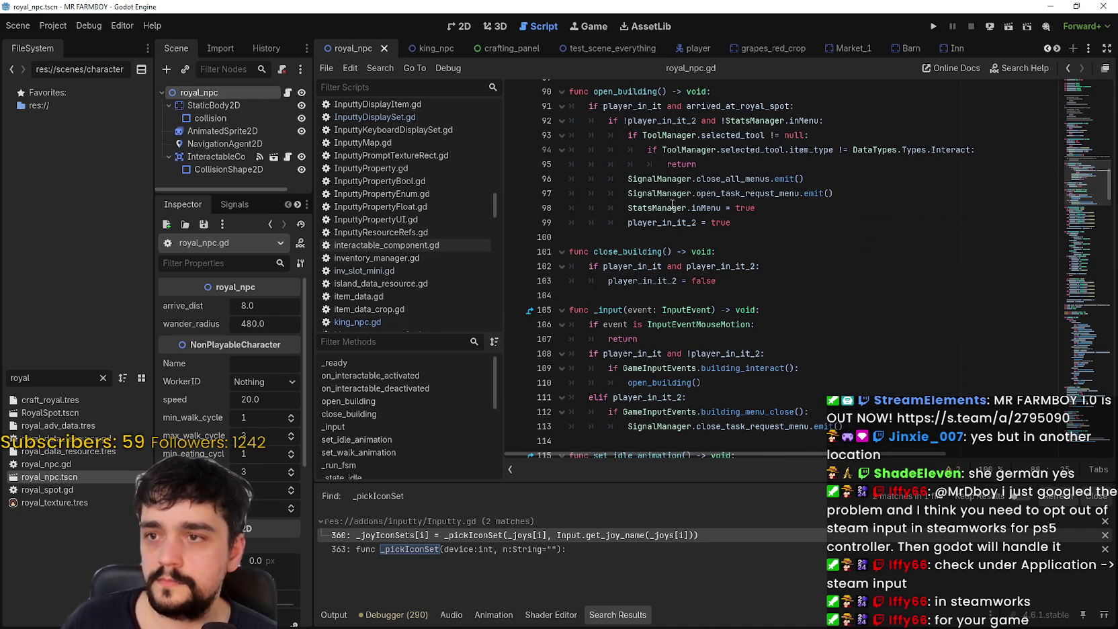
{"action": "scroll", "coordinate": [626, 230], "scroll_direction": "down", "scroll_amount": 1}
{"action": "left_click_drag", "start_coordinate": [639, 295], "coordinate": [564, 289]}
{"action": "key", "text": "ctrl+c"}
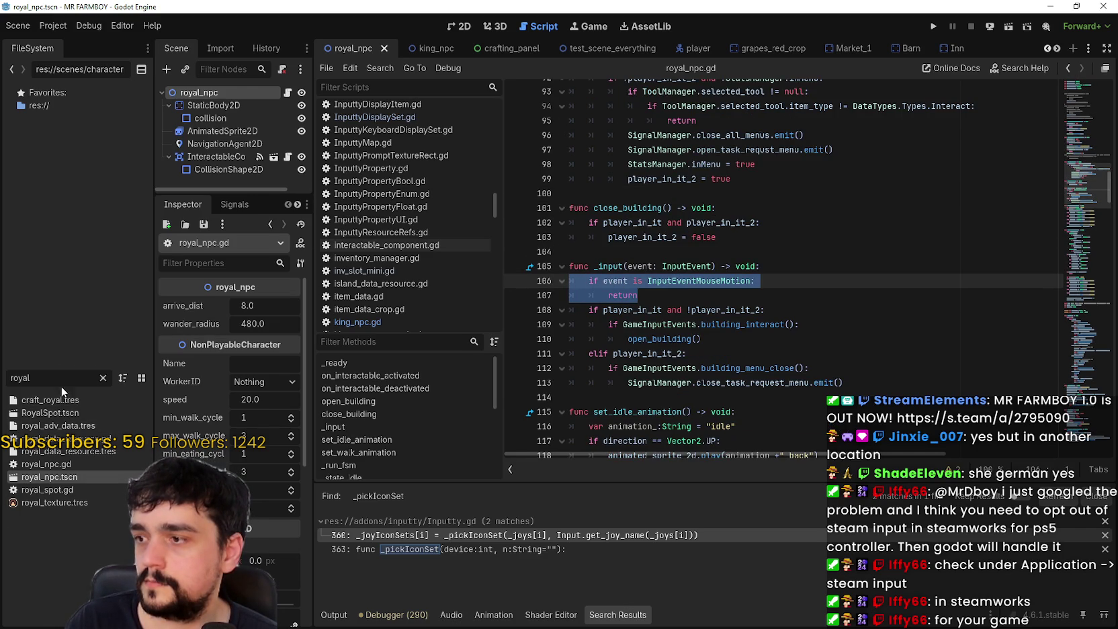
Filter the FileSystem for 'king' and reopen the king_npc scene.
{"action": "left_click_drag", "start_coordinate": [53, 380], "coordinate": [14, 365]}
{"action": "type", "text": "king"}
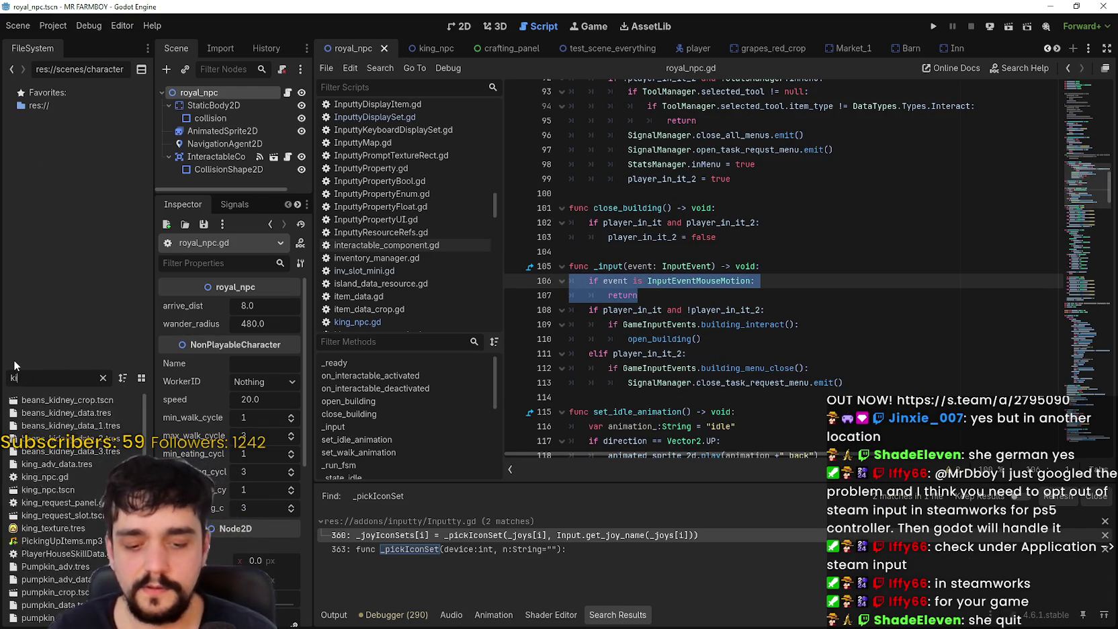
{"action": "scroll", "coordinate": [744, 306], "scroll_direction": "down", "scroll_amount": 2}
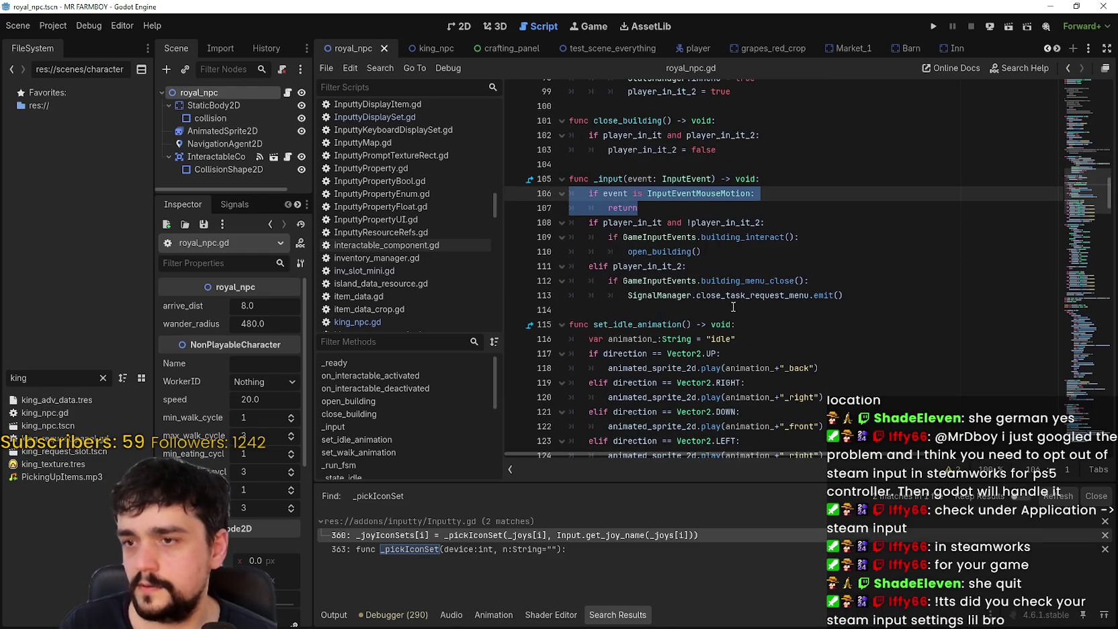
{"action": "double_click", "coordinate": [48, 426]}
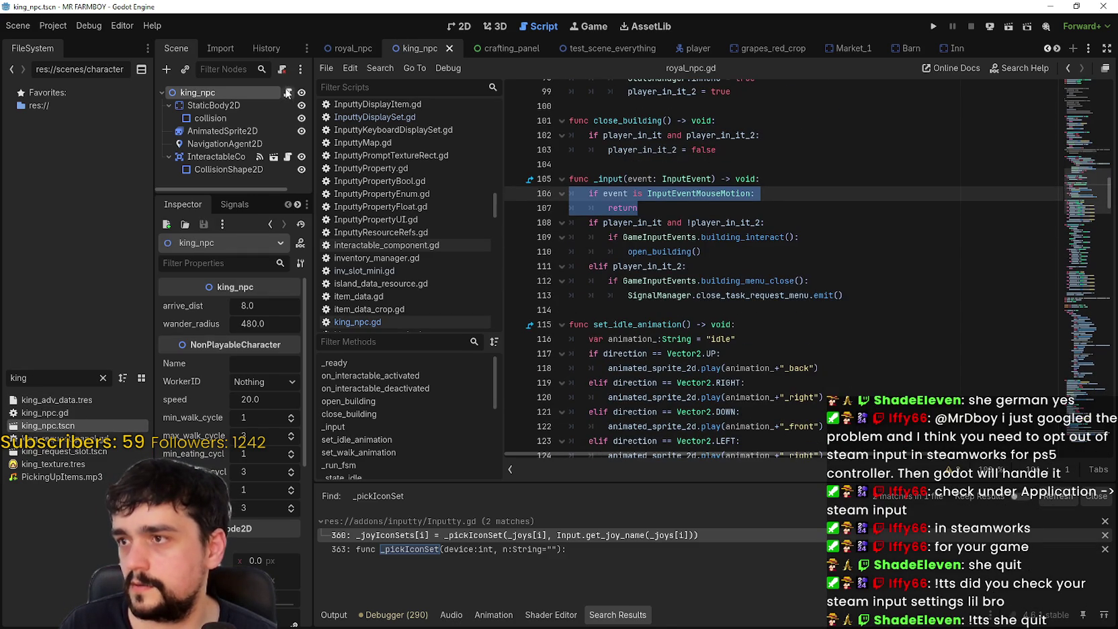
Paste 'if event is InputEventMouseMotion: return' at the start of king_npc.gd's _input and save.
{"action": "left_click", "coordinate": [287, 93]}
{"action": "left_click", "coordinate": [654, 278]}
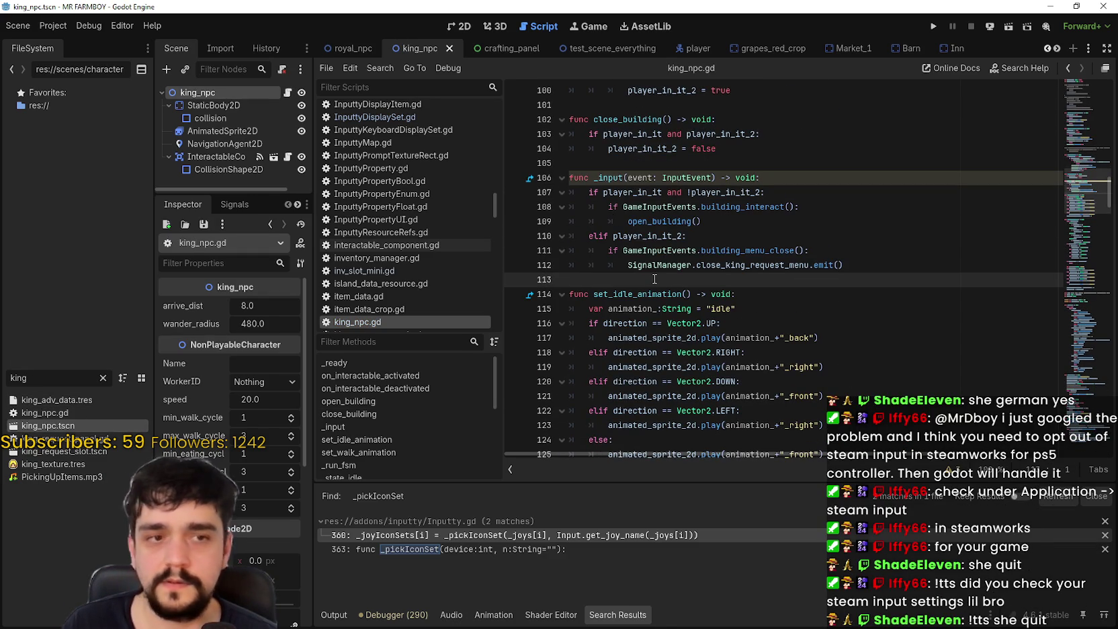
{"action": "key", "text": "Return"}
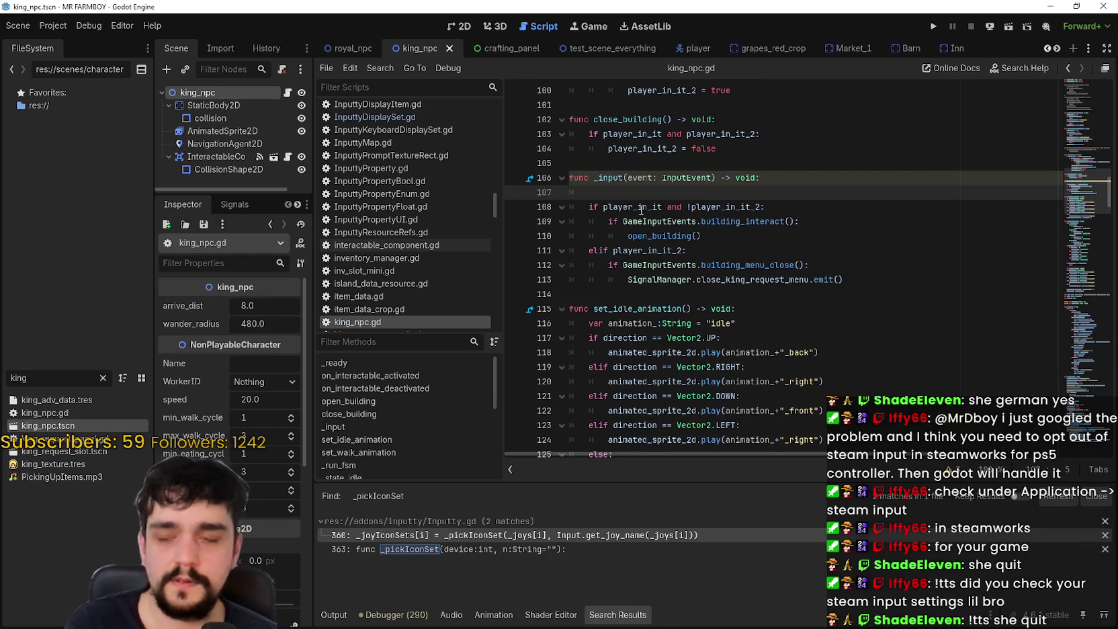
{"action": "key", "text": "ctrl+v"}
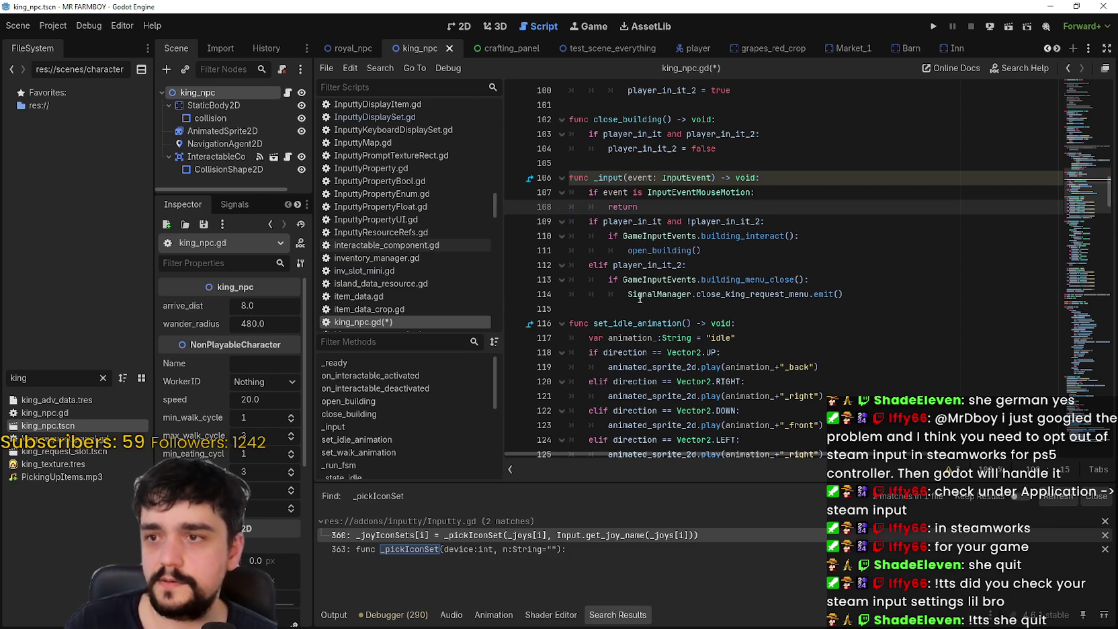
{"action": "left_click", "coordinate": [629, 289]}
{"action": "key", "text": "ctrl+s"}
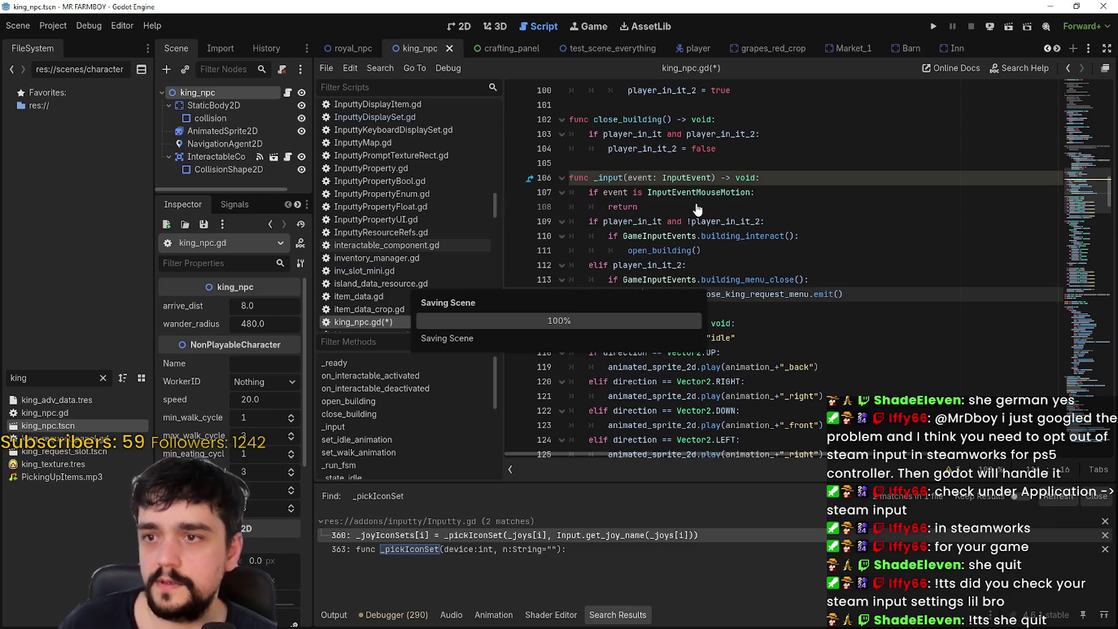
{"action": "left_click", "coordinate": [673, 205]}
{"action": "left_click", "coordinate": [650, 302]}
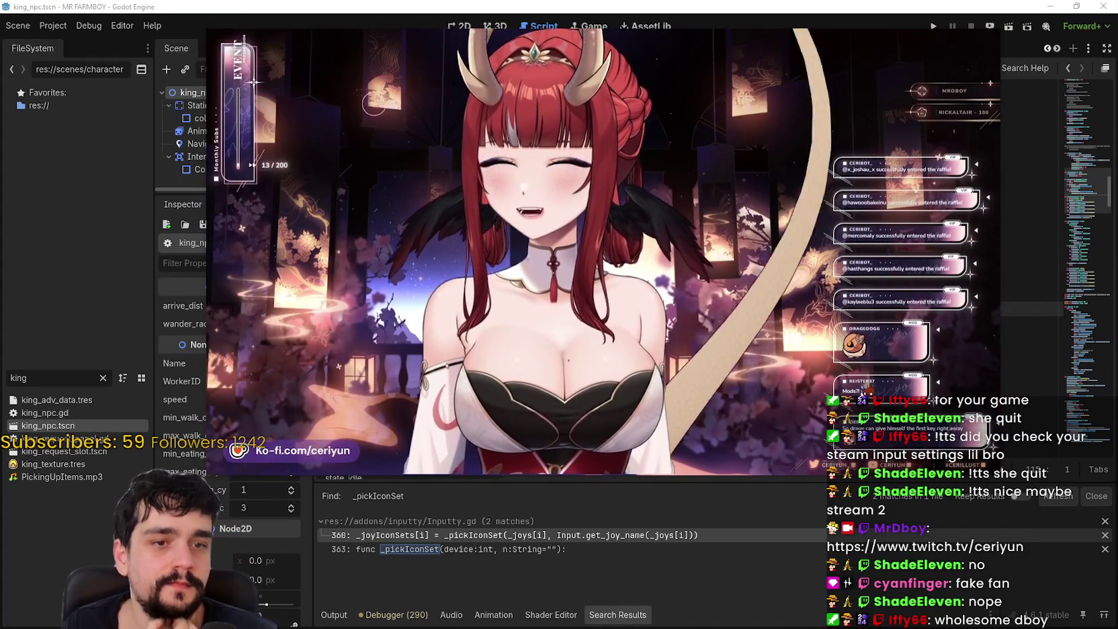
Shrink the floating Twitch stream video so the king_npc.gd script shows again.
{"action": "mouse_move", "coordinate": [735, 374]}
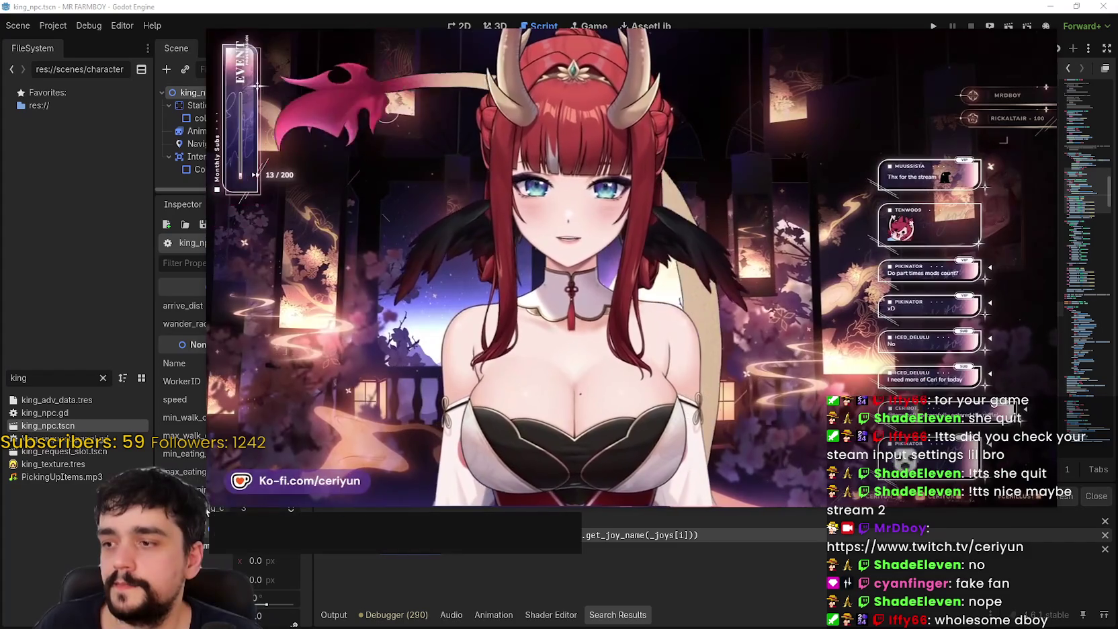
{"action": "mouse_move", "coordinate": [206, 511]}
{"action": "left_mouse_down"}
{"action": "mouse_move", "coordinate": [221, 486]}
{"action": "mouse_move", "coordinate": [599, 336]}
{"action": "mouse_move", "coordinate": [660, 224]}
{"action": "mouse_move", "coordinate": [58, 224]}
{"action": "left_mouse_up"}
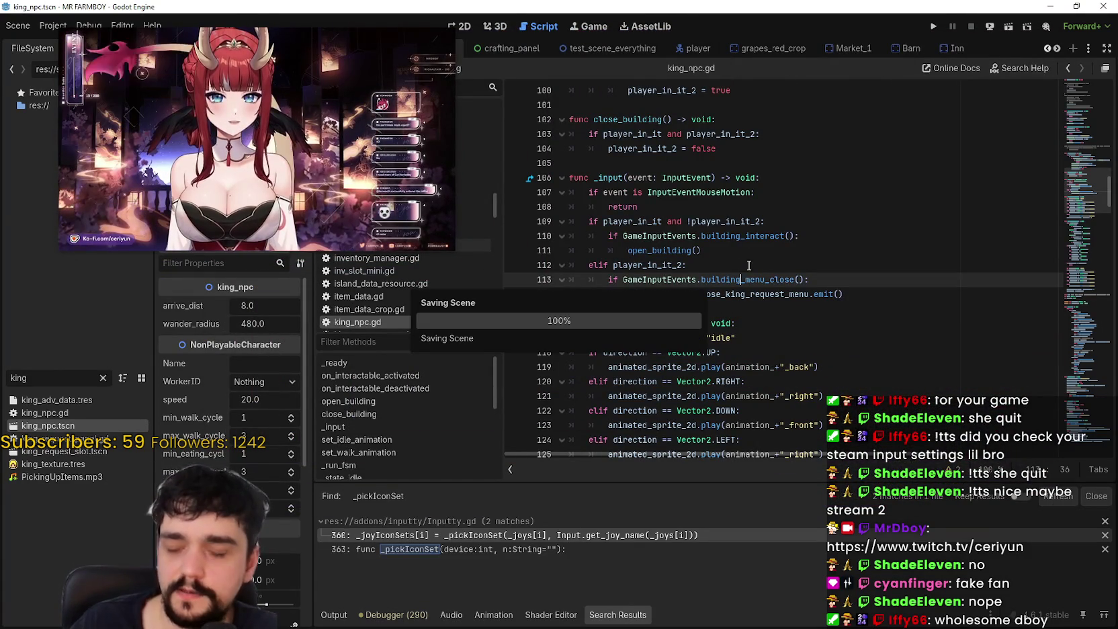
Scroll through king_npc.gd to review its code.
{"action": "left_click", "coordinate": [791, 256]}
{"action": "scroll", "coordinate": [787, 257], "scroll_direction": "up", "scroll_amount": 5}
{"action": "scroll", "coordinate": [783, 258], "scroll_direction": "down", "scroll_amount": 5}
{"action": "scroll", "coordinate": [782, 258], "scroll_direction": "down", "scroll_amount": 1}
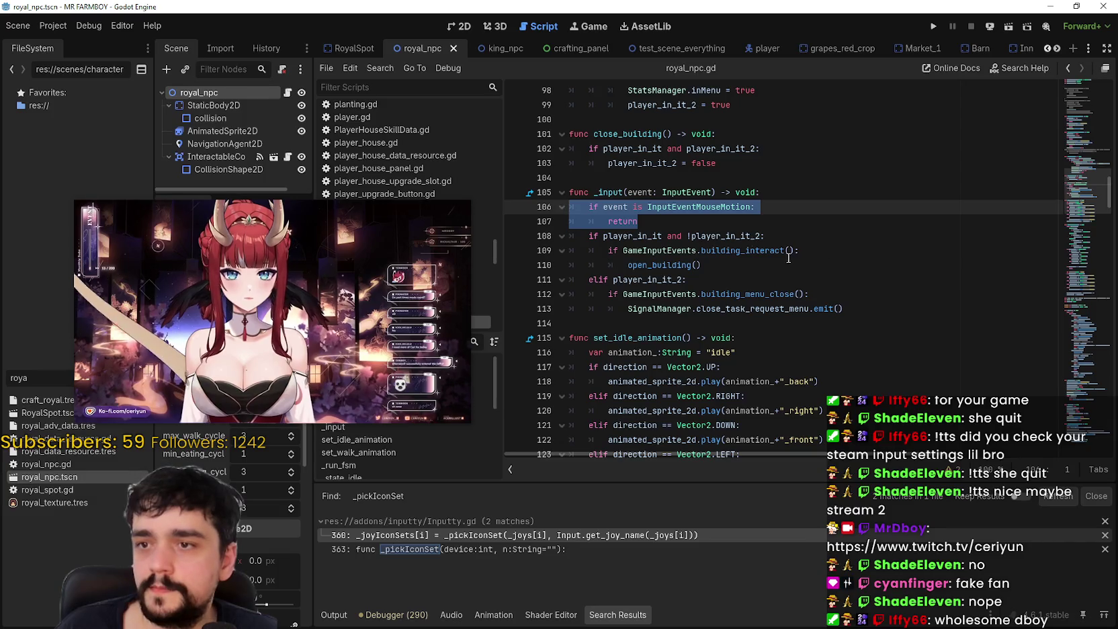
{"action": "scroll", "coordinate": [639, 275], "scroll_direction": "up", "scroll_amount": 8}
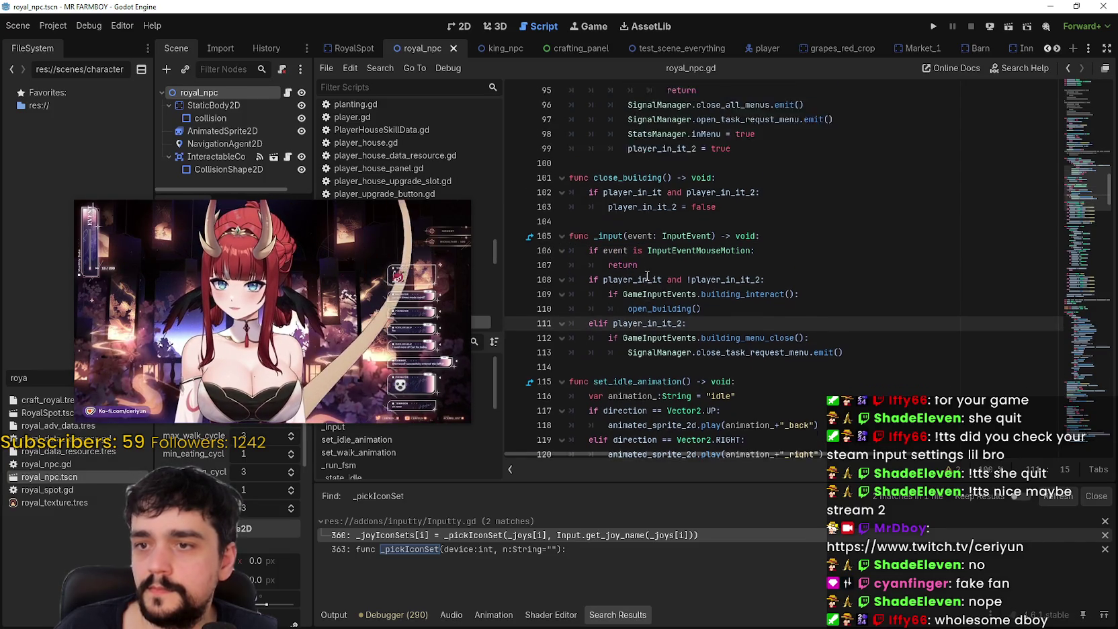
In royal_npc.gd, select close_building on line 34 and scroll down to send_home.
{"action": "left_click", "coordinate": [623, 269]}
{"action": "scroll", "coordinate": [757, 264], "scroll_direction": "up", "scroll_amount": 11}
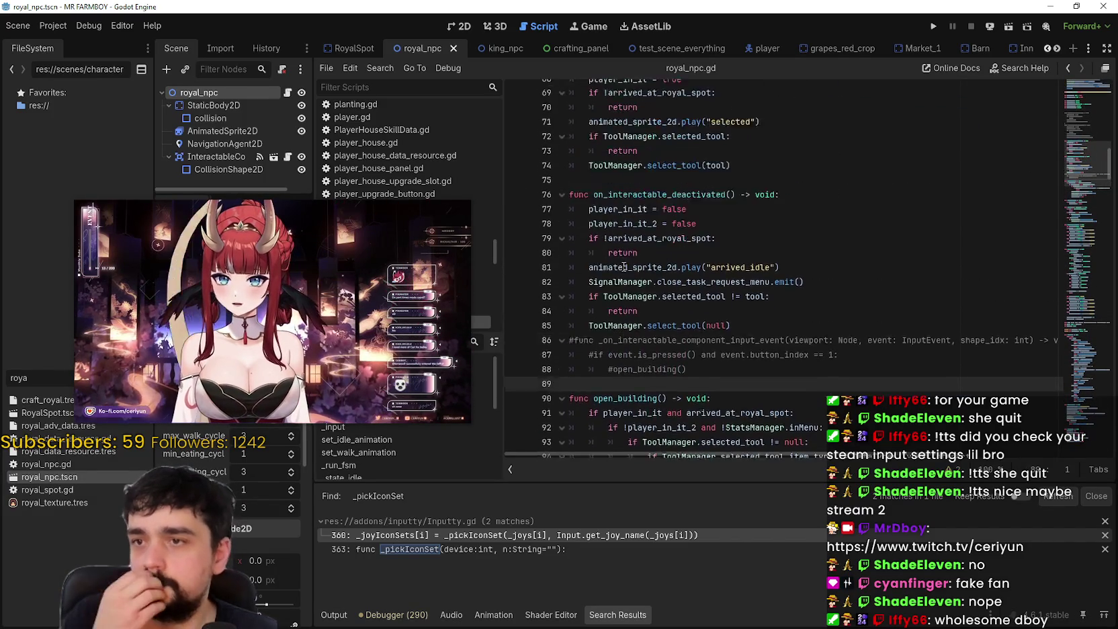
{"action": "scroll", "coordinate": [758, 264], "scroll_direction": "up", "scroll_amount": 6}
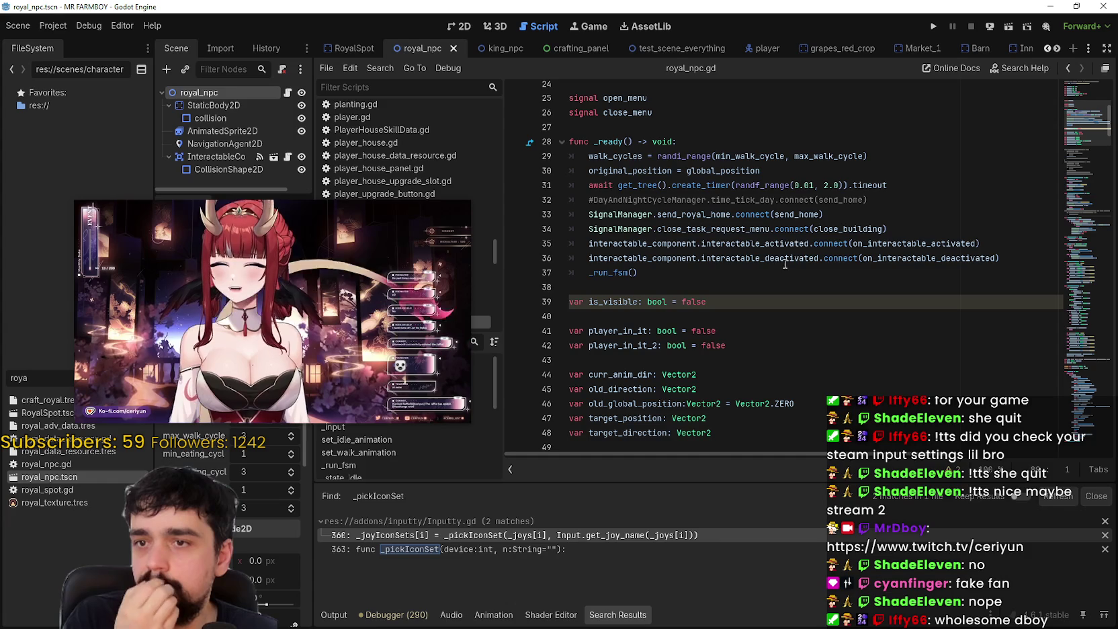
{"action": "double_click", "coordinate": [867, 230]}
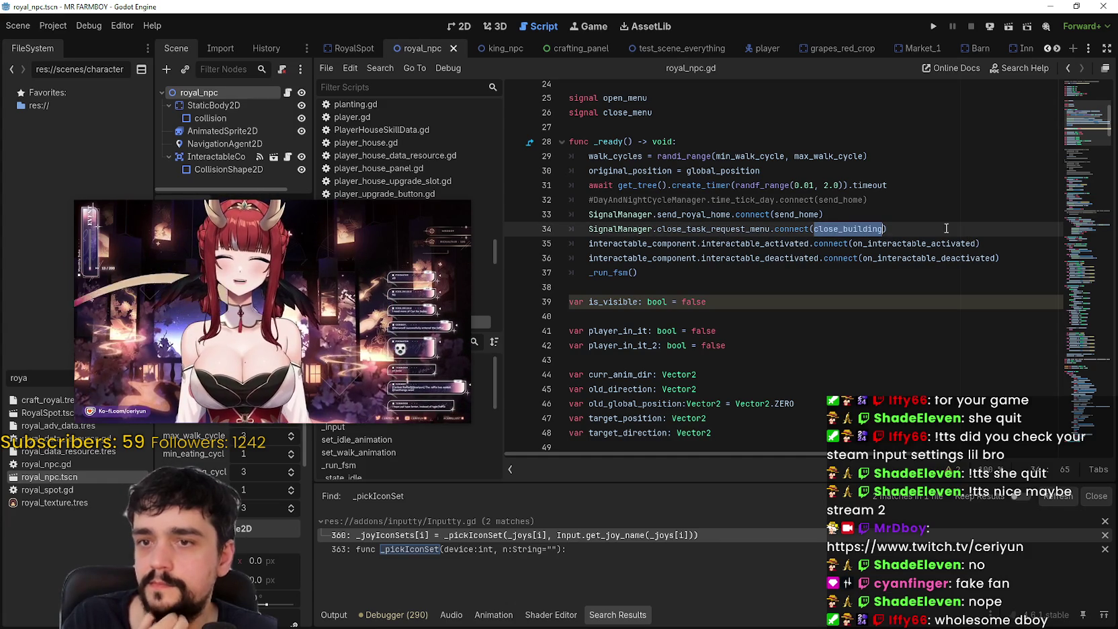
{"action": "scroll", "coordinate": [718, 309], "scroll_direction": "down", "scroll_amount": 20}
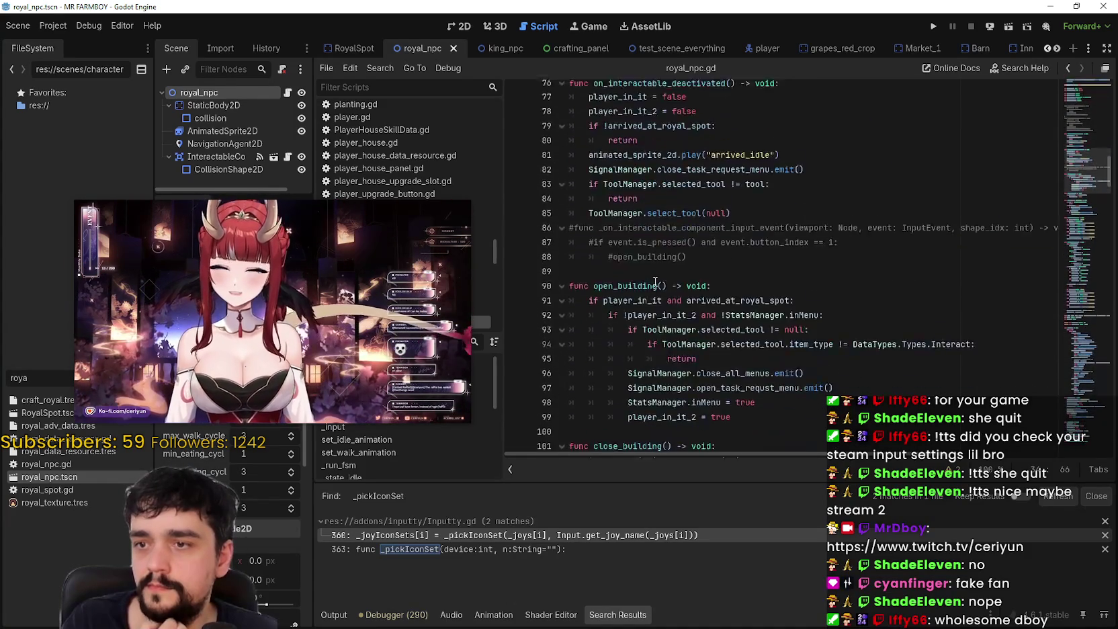
{"action": "scroll", "coordinate": [655, 280], "scroll_direction": "down", "scroll_amount": 10}
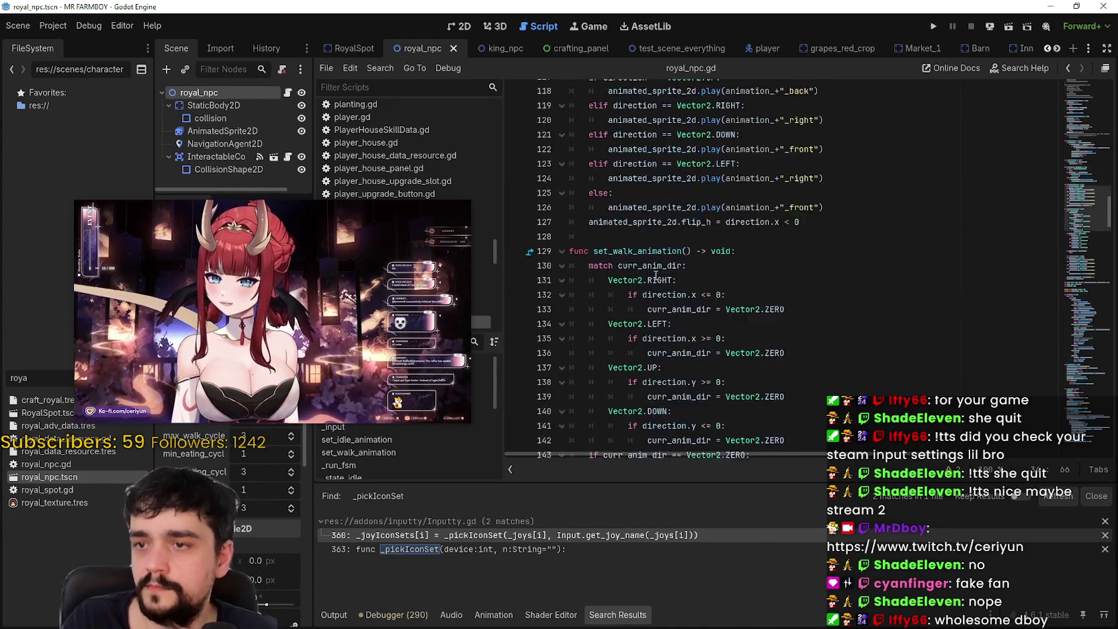
{"action": "scroll", "coordinate": [655, 275], "scroll_direction": "down", "scroll_amount": 19}
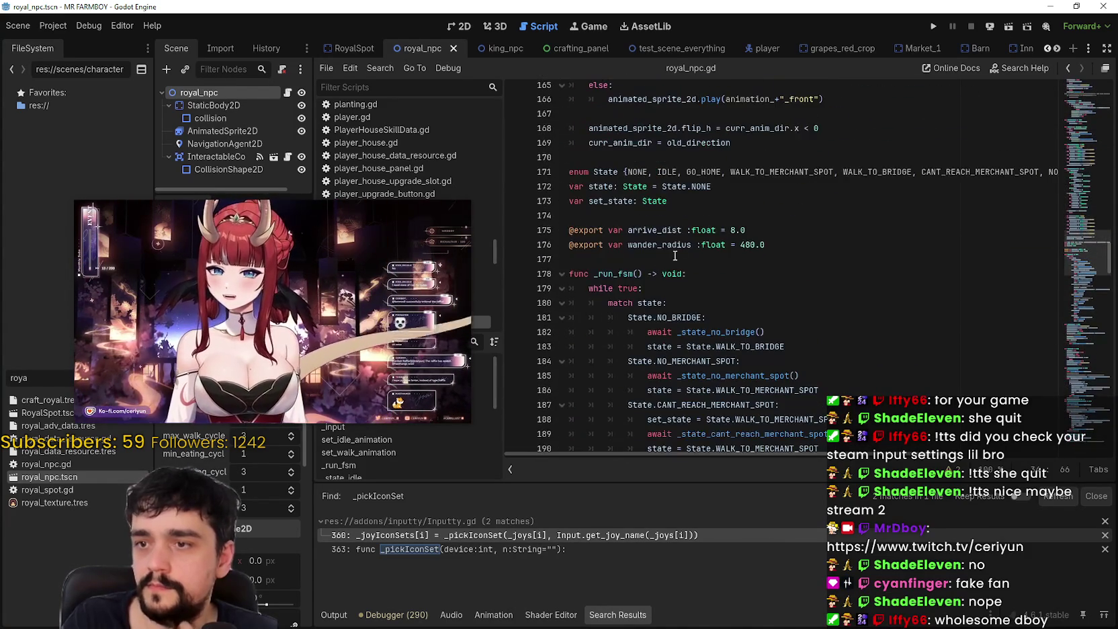
{"action": "scroll", "coordinate": [679, 251], "scroll_direction": "down", "scroll_amount": 11}
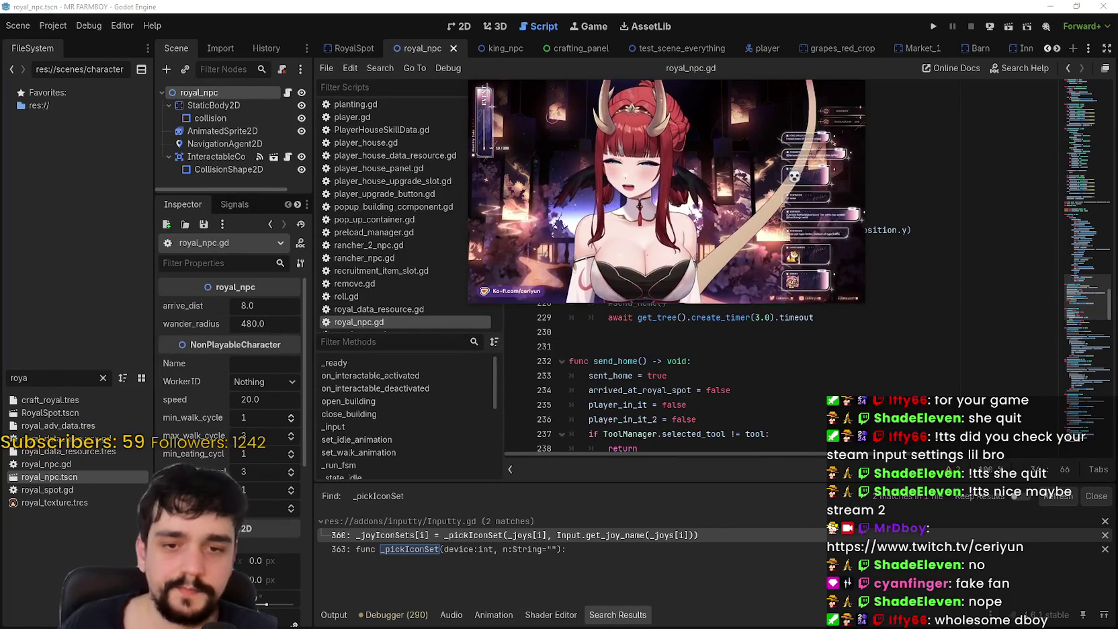
Move and enlarge the floating stream video, and bring up the Project menu.
{"action": "left_click_drag", "start_coordinate": [753, 148], "coordinate": [817, 181]}
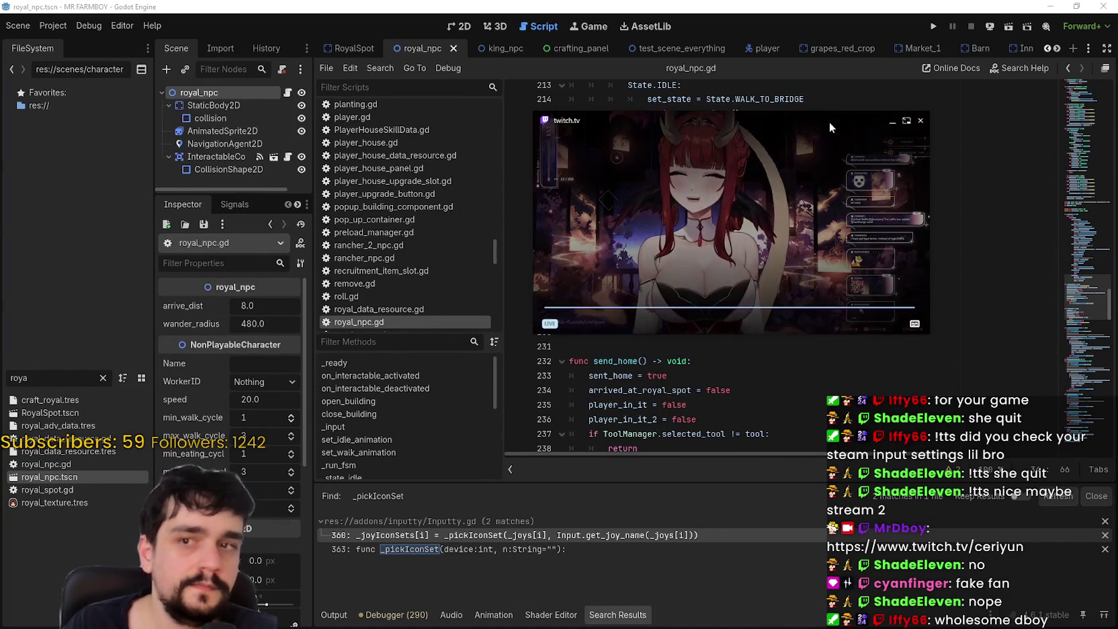
{"action": "left_click_drag", "start_coordinate": [827, 111], "coordinate": [847, 38]}
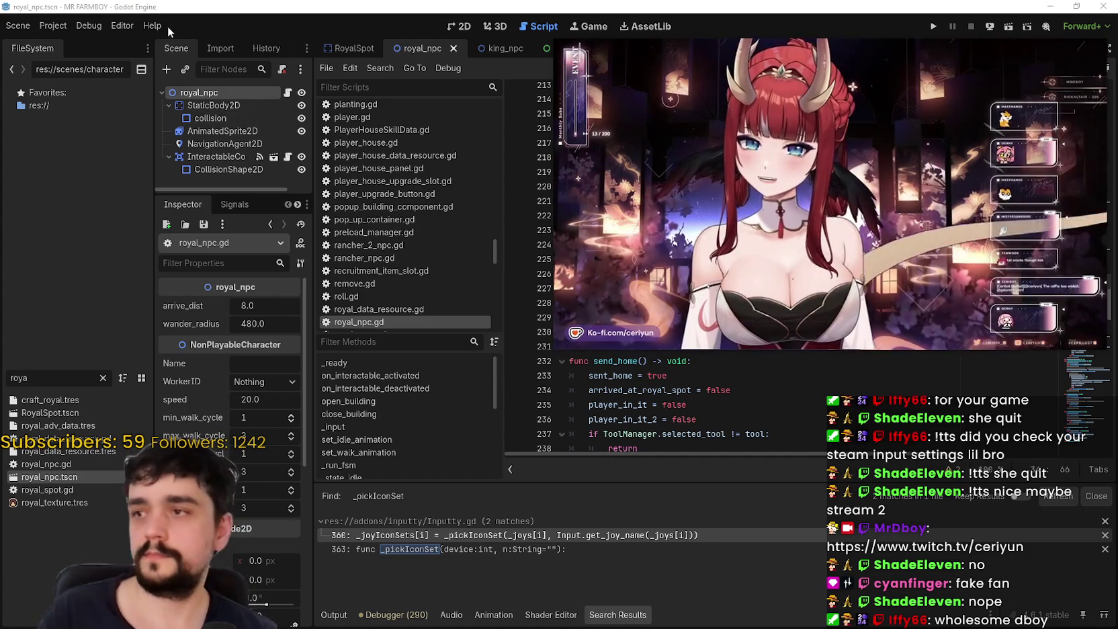
{"action": "left_click", "coordinate": [53, 26]}
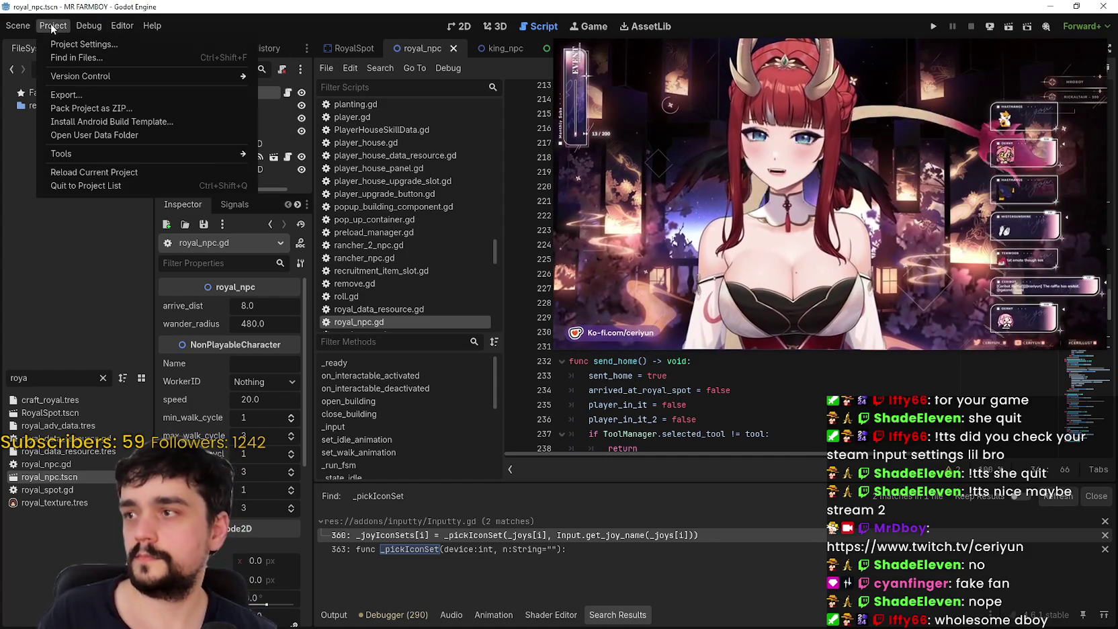
Open the Export dialog from the Project menu and dismiss it.
{"action": "left_click", "coordinate": [82, 96]}
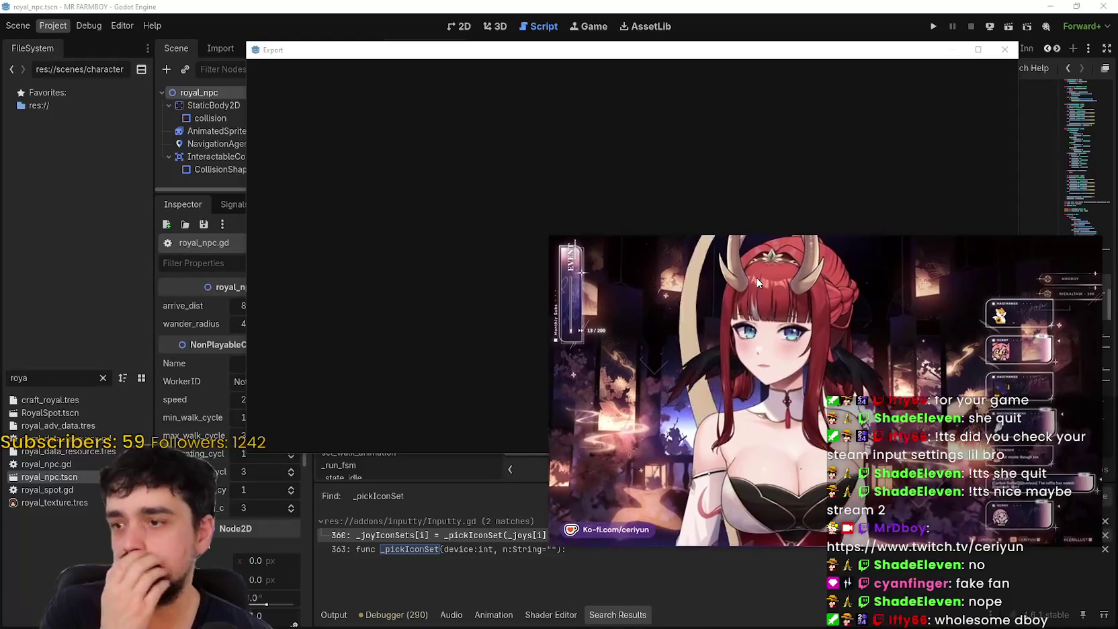
{"action": "left_click", "coordinate": [1004, 50]}
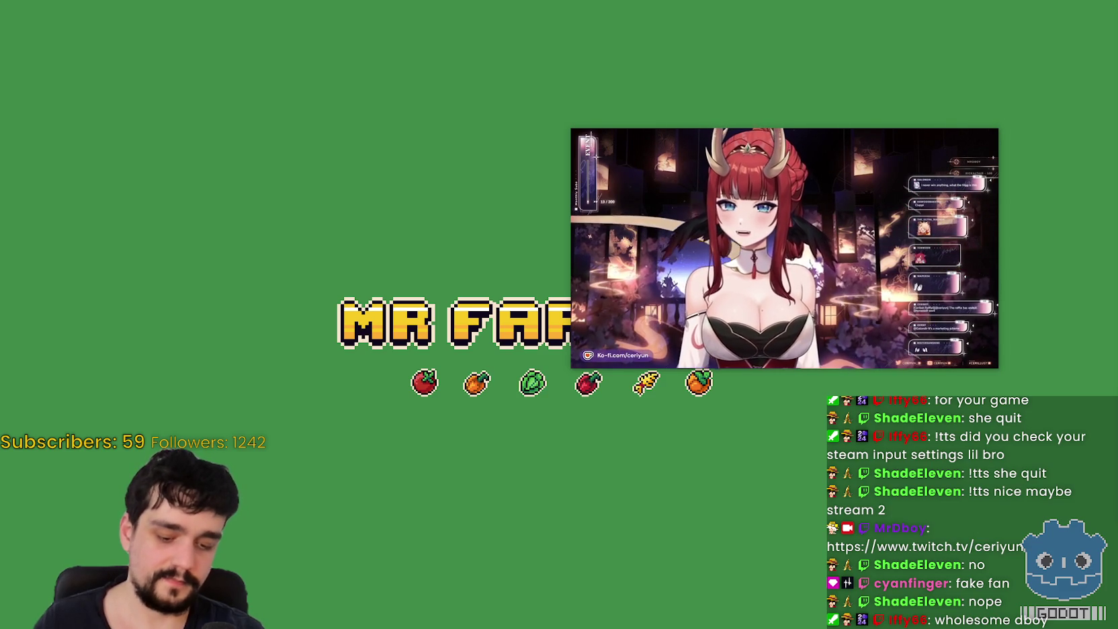
Take the game out of fullscreen, move the stream preview off it, and stop the debug run.
{"action": "key", "text": "F11"}
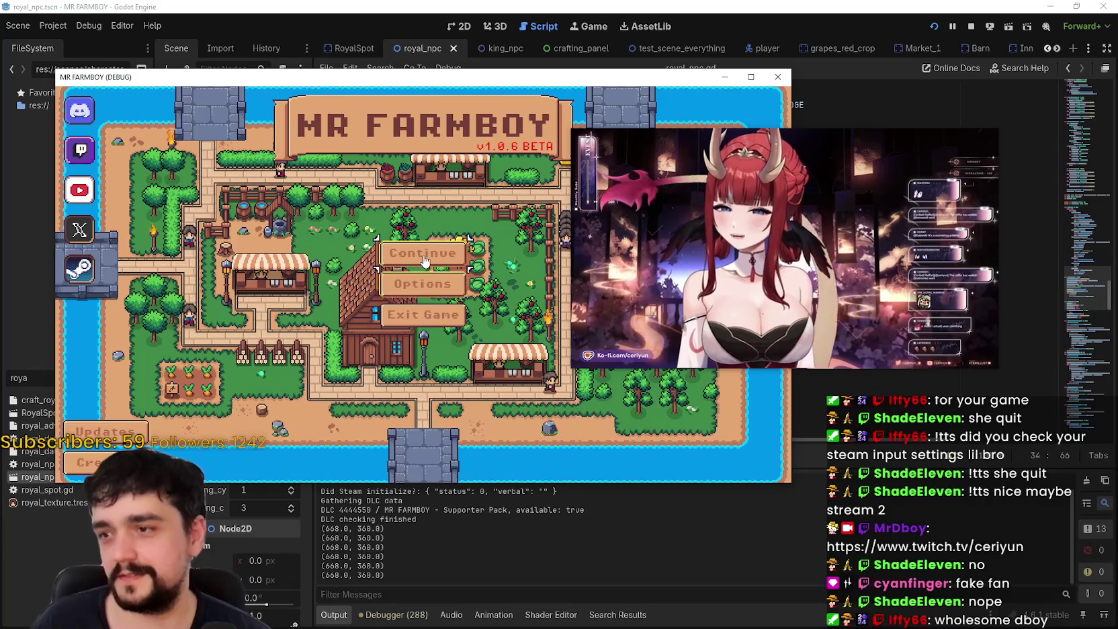
{"action": "left_click_drag", "start_coordinate": [666, 191], "coordinate": [765, 133]}
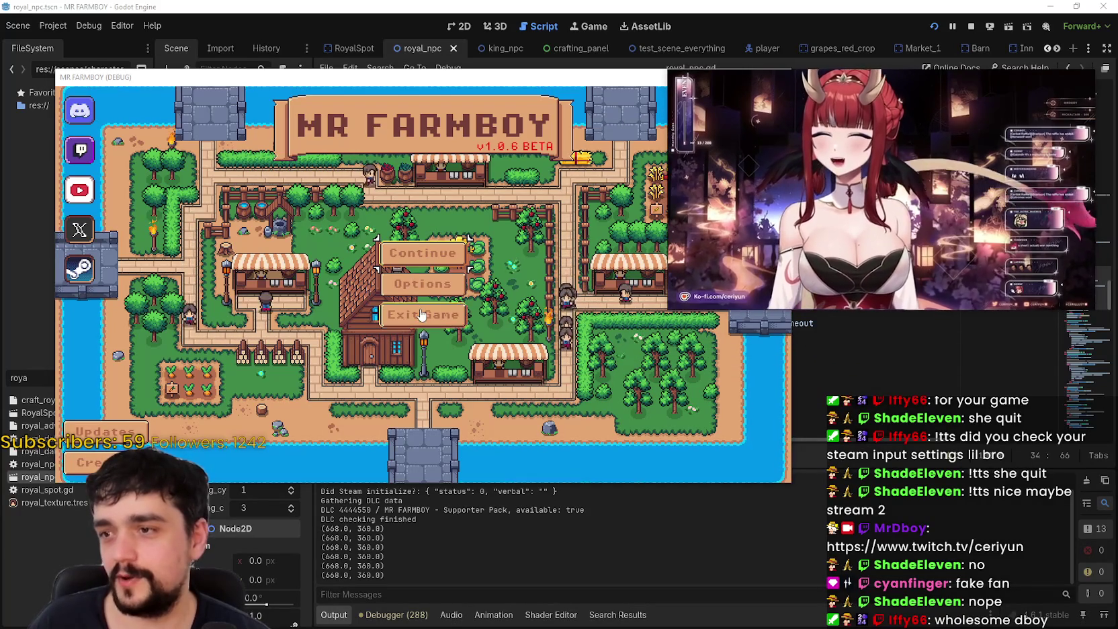
{"action": "key", "text": "F8"}
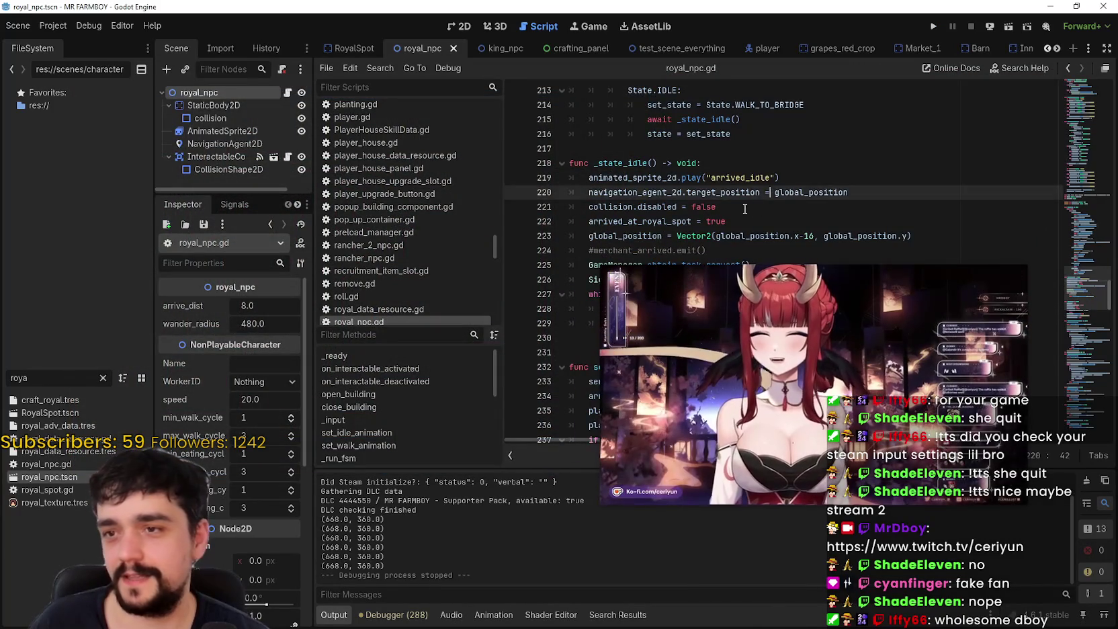
Scroll through royal_npc.gd to locate its _input handler.
{"action": "scroll", "coordinate": [771, 192], "scroll_direction": "down", "scroll_amount": 5}
{"action": "scroll", "coordinate": [689, 176], "scroll_direction": "down", "scroll_amount": 4}
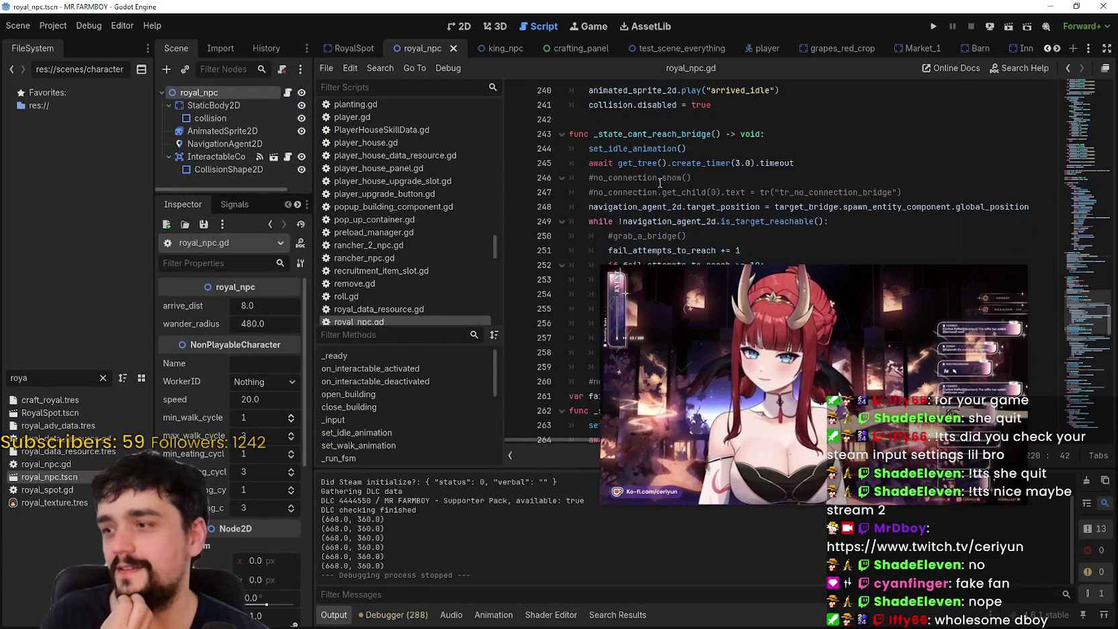
{"action": "scroll", "coordinate": [660, 271], "scroll_direction": "down", "scroll_amount": 2}
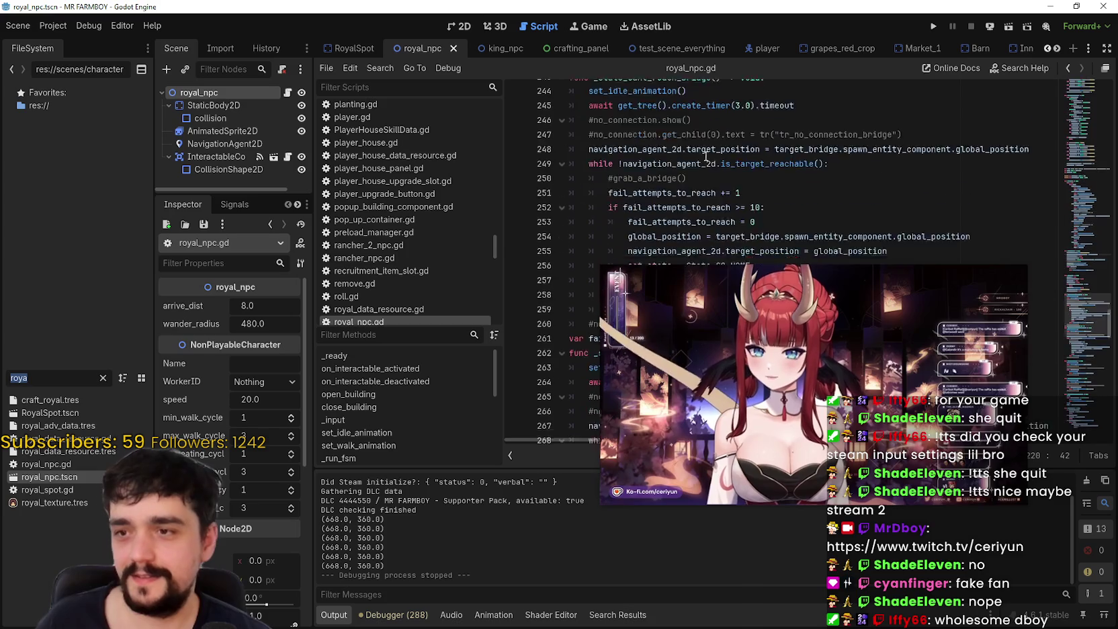
{"action": "scroll", "coordinate": [660, 270], "scroll_direction": "up", "scroll_amount": 15}
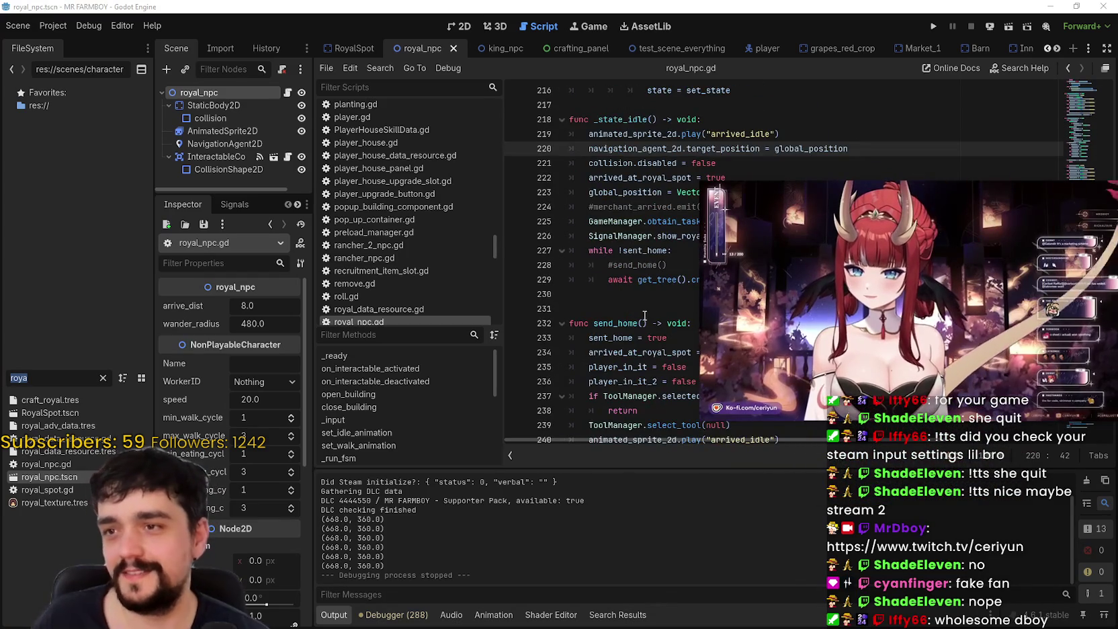
{"action": "scroll", "coordinate": [639, 304], "scroll_direction": "up", "scroll_amount": 5}
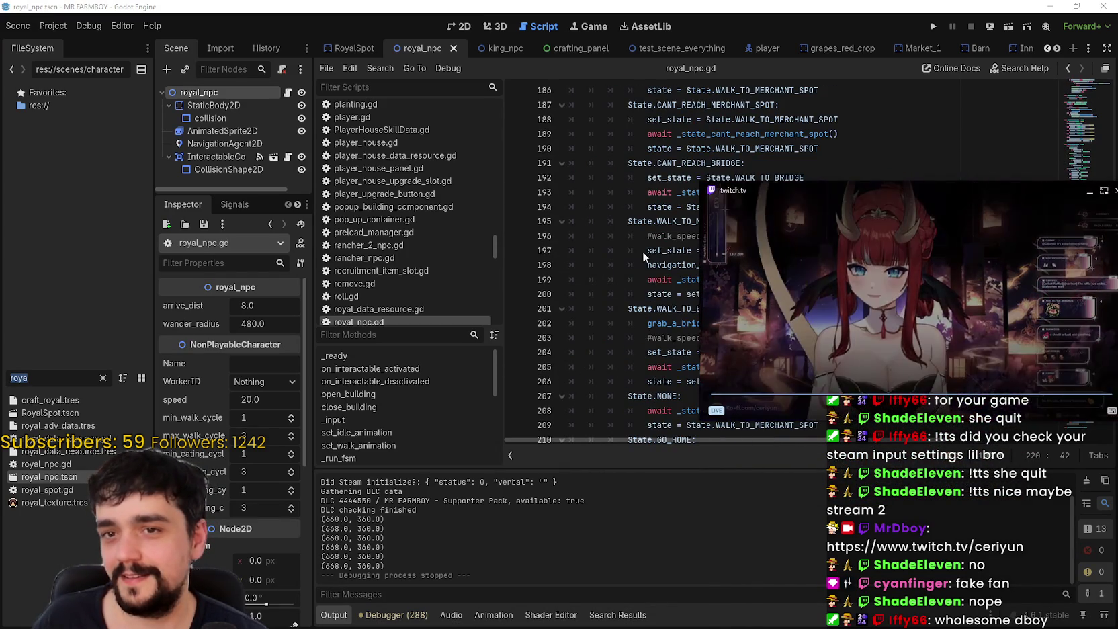
{"action": "scroll", "coordinate": [1090, 175], "scroll_direction": "up", "scroll_amount": 12}
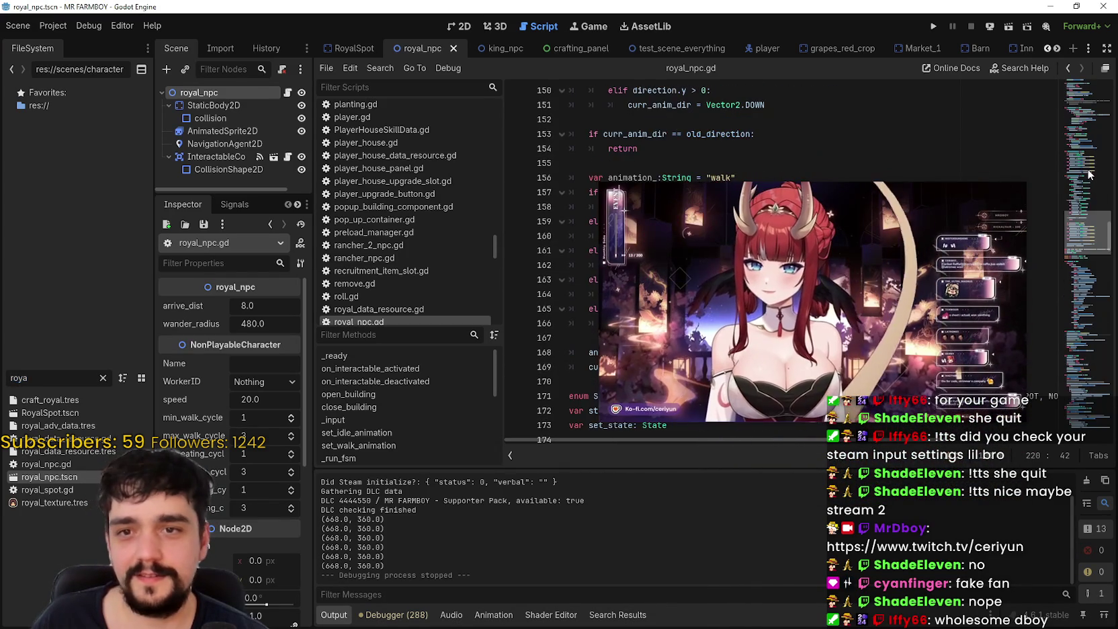
{"action": "scroll", "coordinate": [1086, 152], "scroll_direction": "up", "scroll_amount": 20}
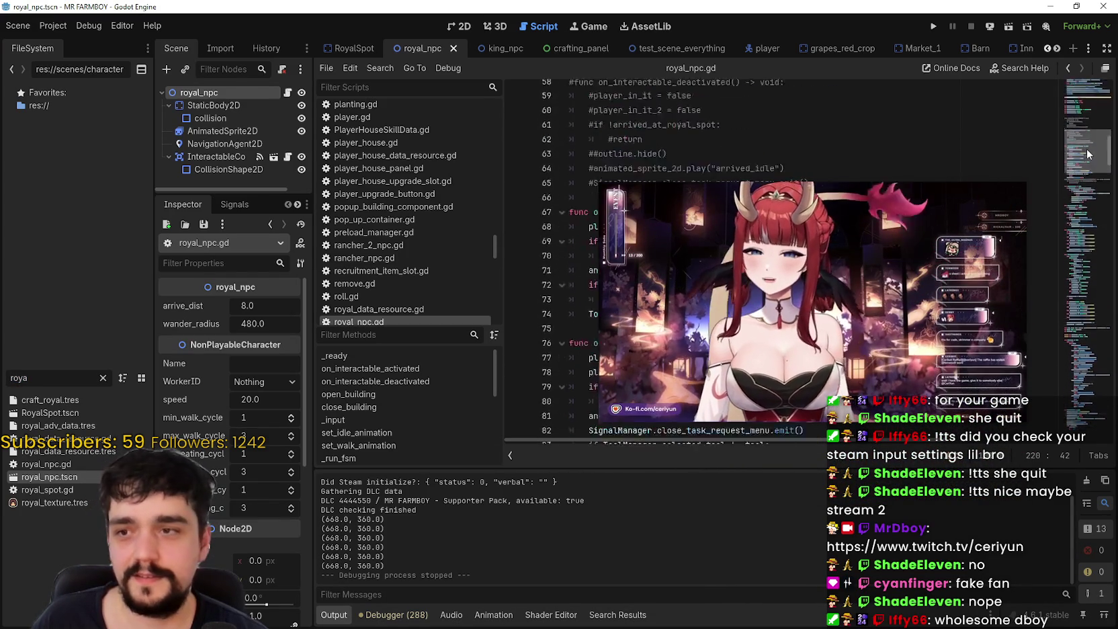
{"action": "scroll", "coordinate": [1085, 131], "scroll_direction": "down", "scroll_amount": 10}
{"action": "scroll", "coordinate": [1086, 135], "scroll_direction": "up", "scroll_amount": 11}
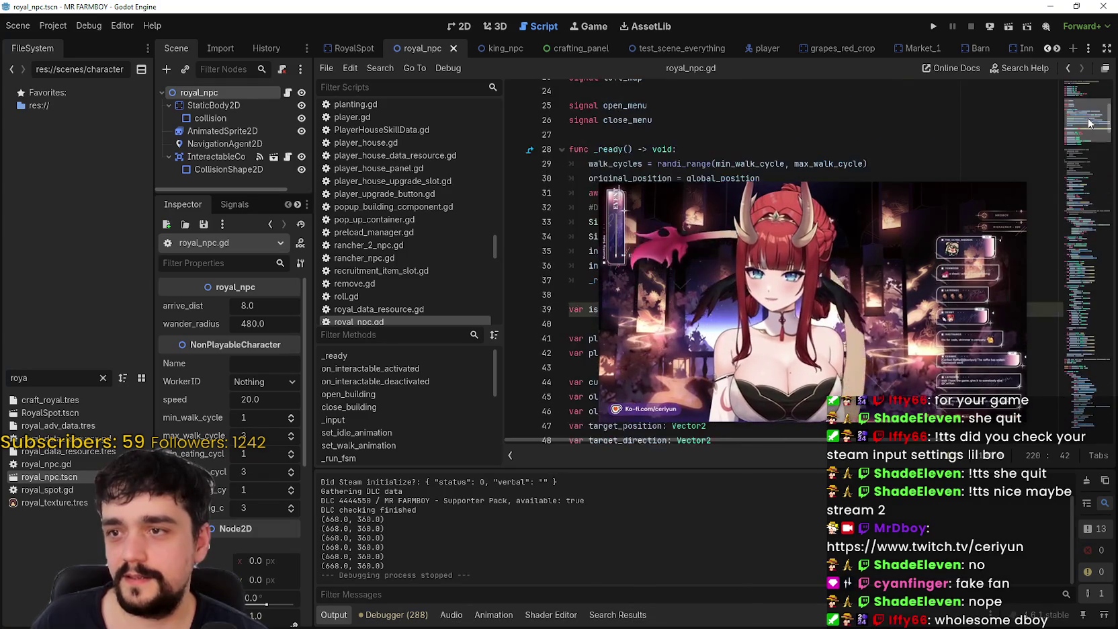
{"action": "scroll", "coordinate": [1087, 139], "scroll_direction": "down", "scroll_amount": 12}
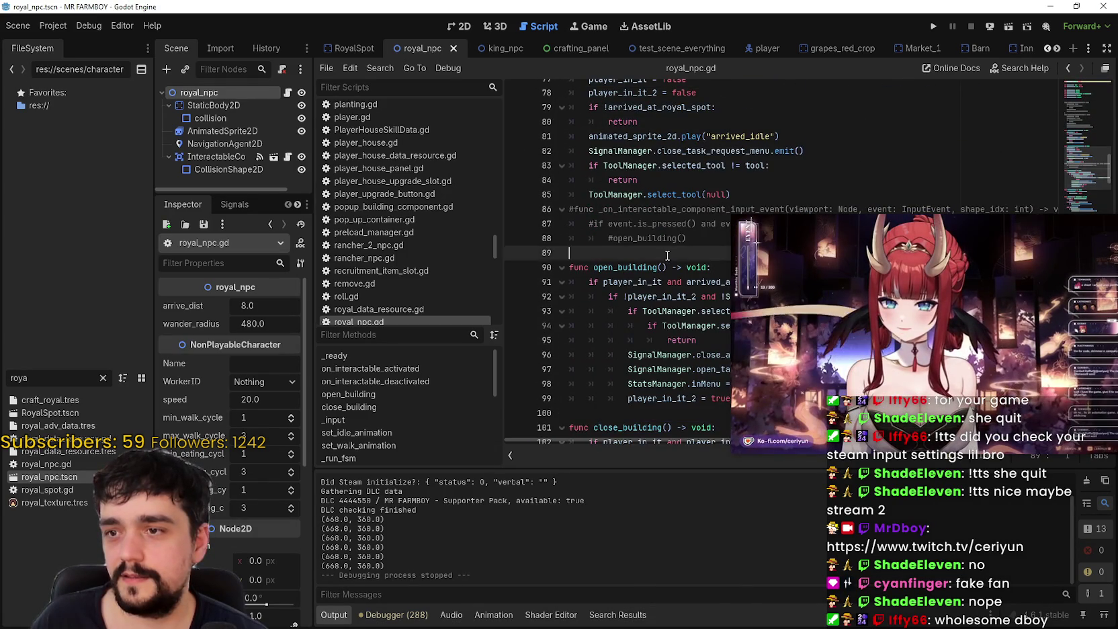
{"action": "scroll", "coordinate": [667, 256], "scroll_direction": "down", "scroll_amount": 8}
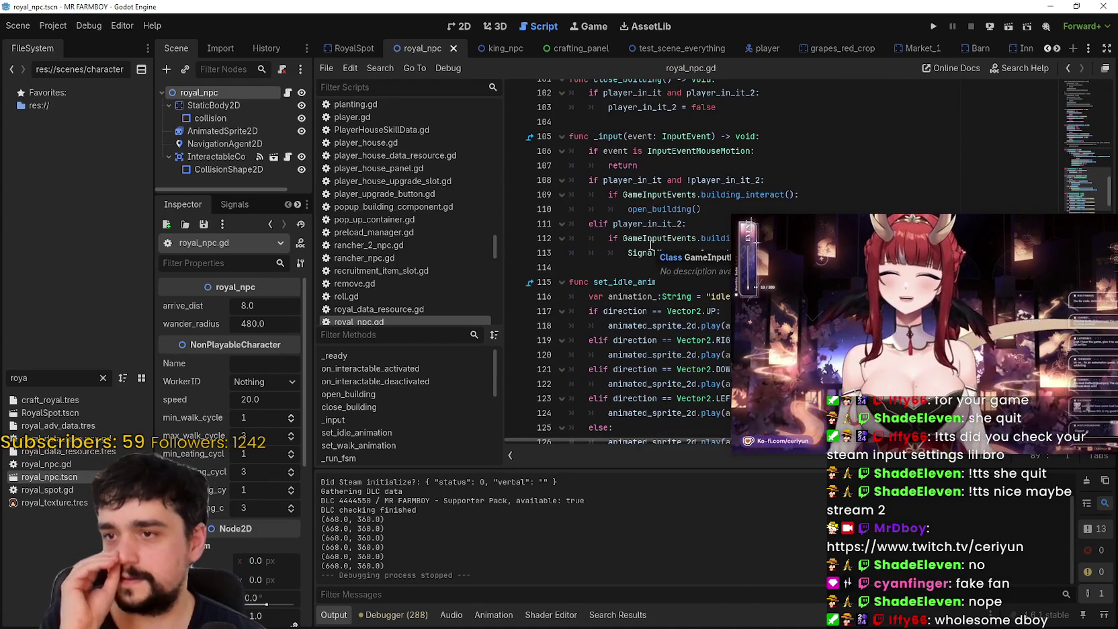
{"action": "scroll", "coordinate": [650, 245], "scroll_direction": "down", "scroll_amount": 1}
Check player_in_it_2, open_building and player_in_it on lines 108–111, then save the royal_npc scene.
{"action": "double_click", "coordinate": [658, 182]}
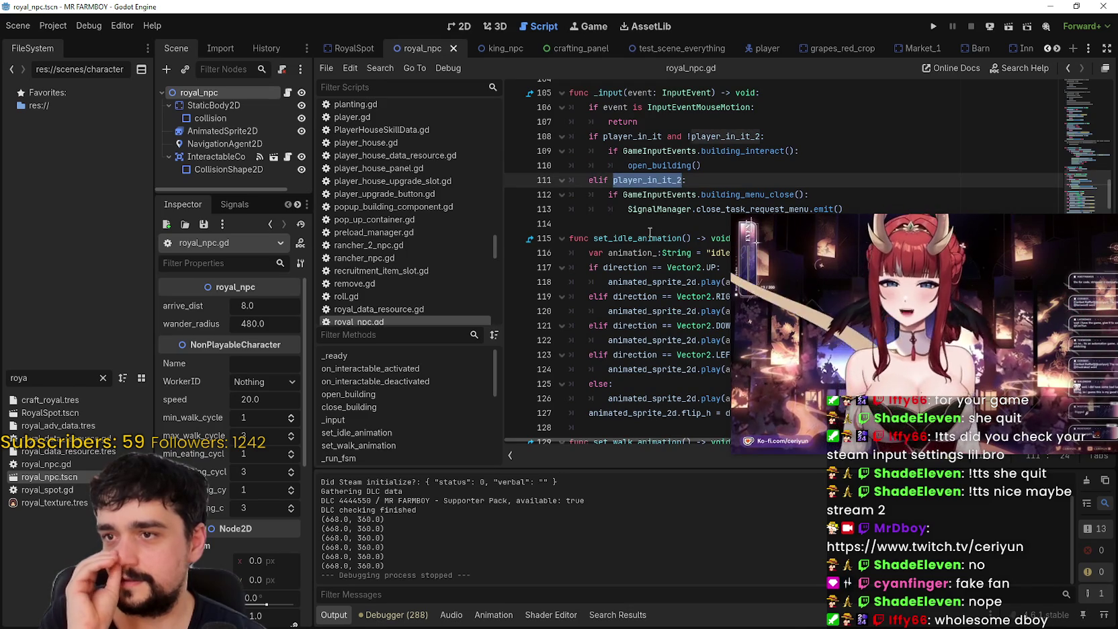
{"action": "double_click", "coordinate": [660, 165]}
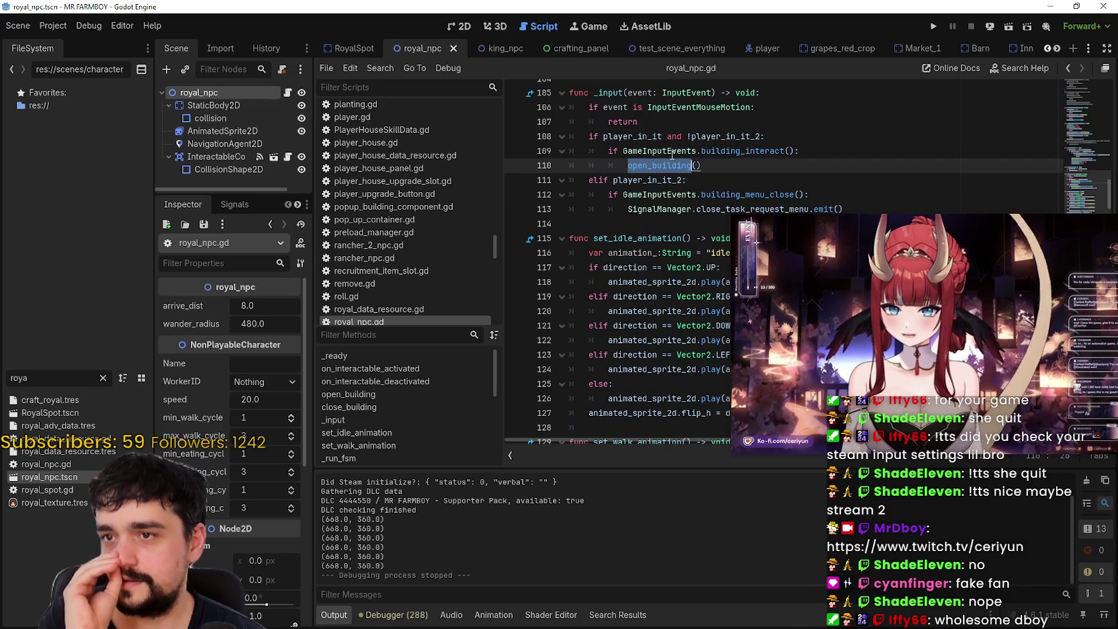
{"action": "double_click", "coordinate": [704, 137]}
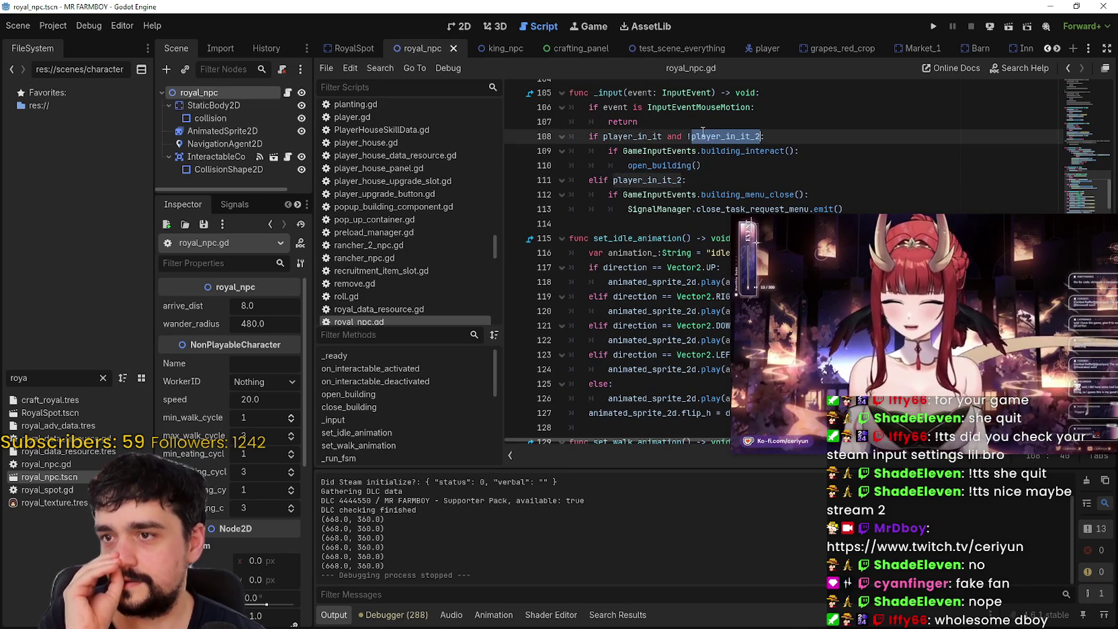
{"action": "left_click", "coordinate": [631, 223]}
{"action": "key", "text": "ctrl+s"}
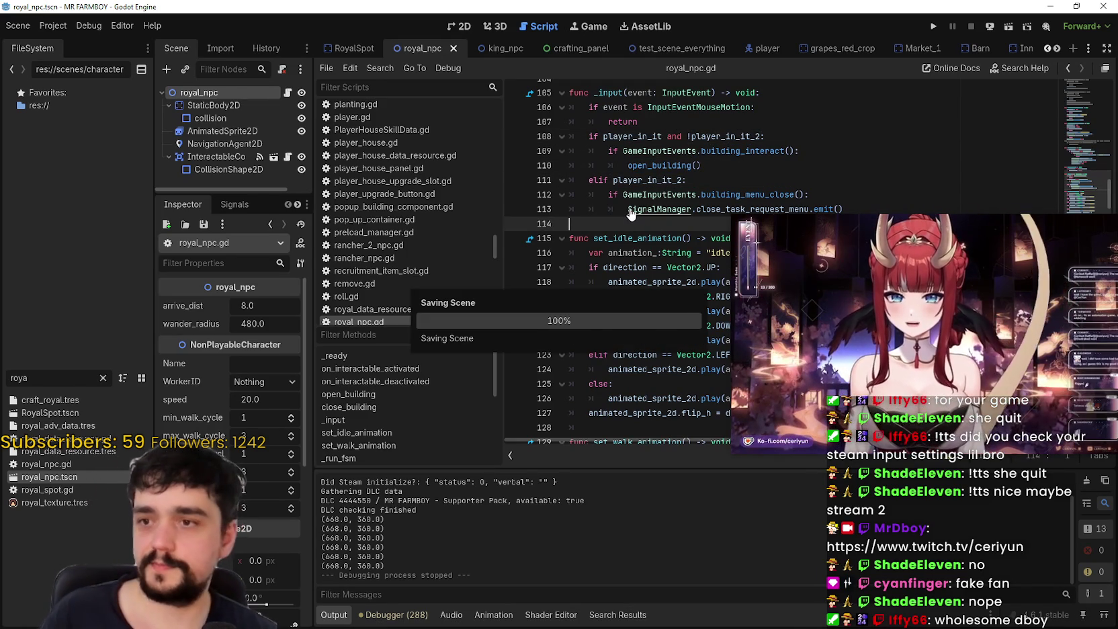
Open the Export window, move it left, and select the Linux preset.
{"action": "left_click", "coordinate": [51, 26]}
{"action": "left_click", "coordinate": [74, 93]}
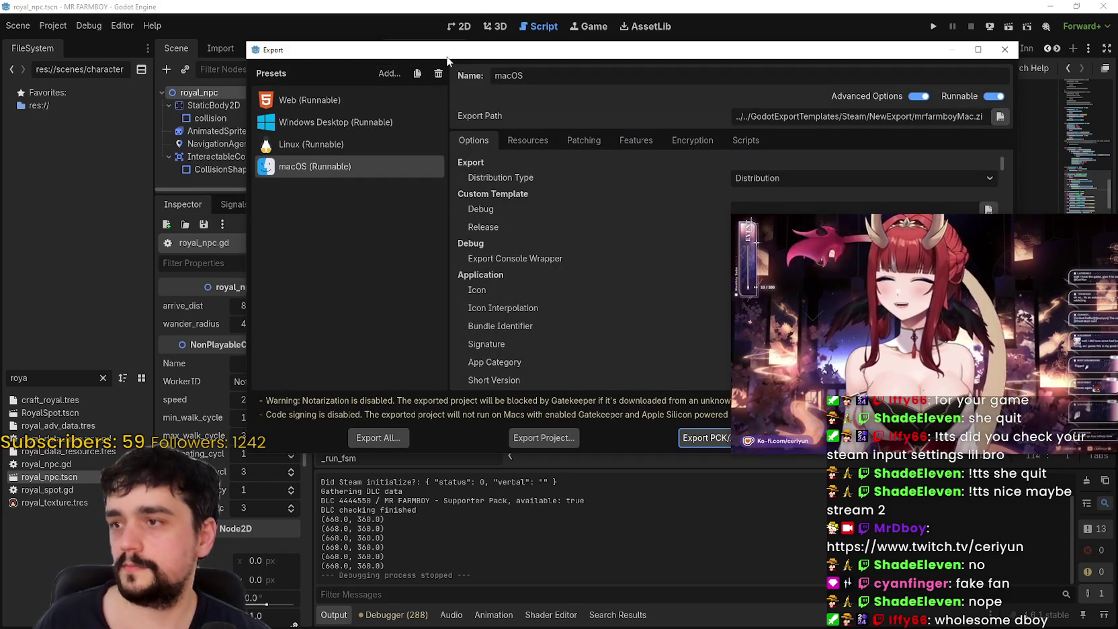
{"action": "left_click_drag", "start_coordinate": [441, 61], "coordinate": [299, 61]}
{"action": "left_click", "coordinate": [193, 139]}
Export the Linux build into NewExport and the Windows Desktop build as MrFarmBoy.zip.
{"action": "left_click", "coordinate": [421, 440]}
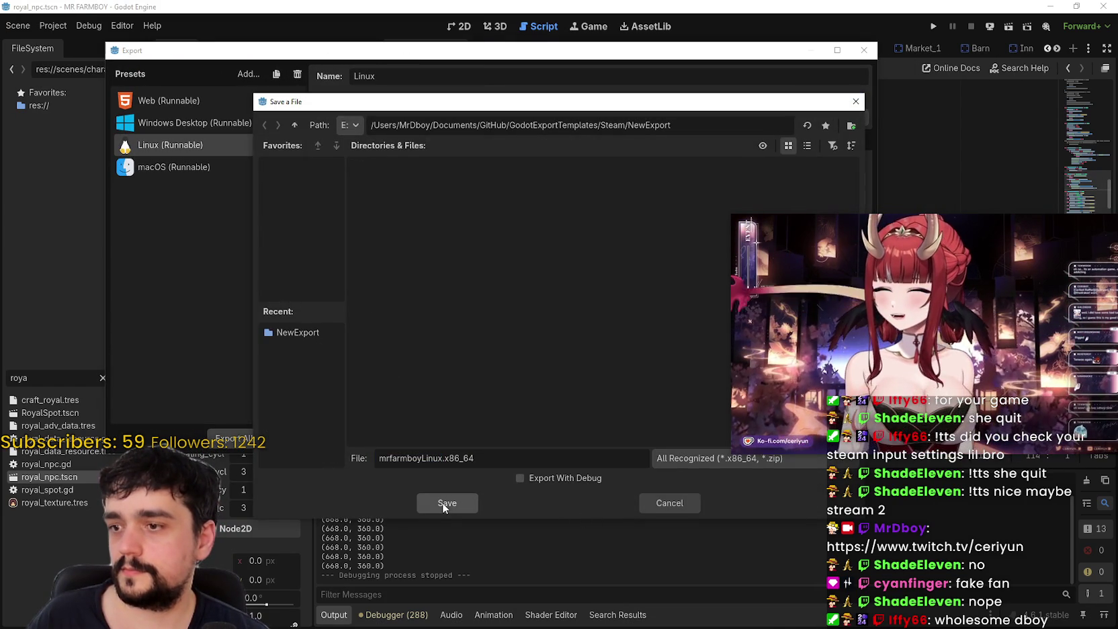
{"action": "left_click", "coordinate": [657, 502]}
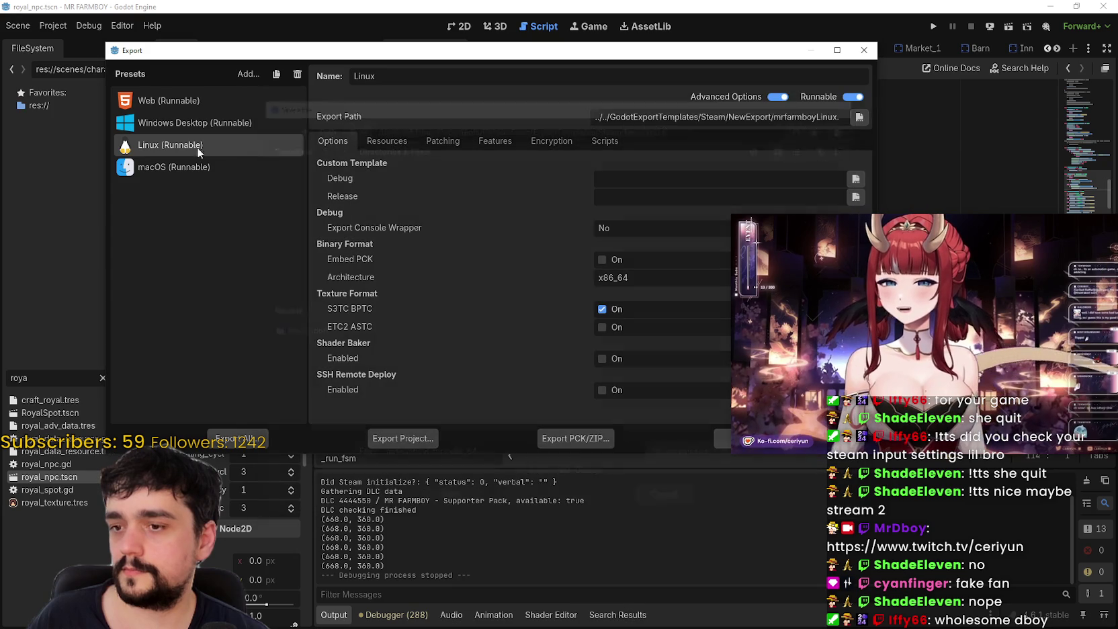
{"action": "left_click", "coordinate": [375, 442]}
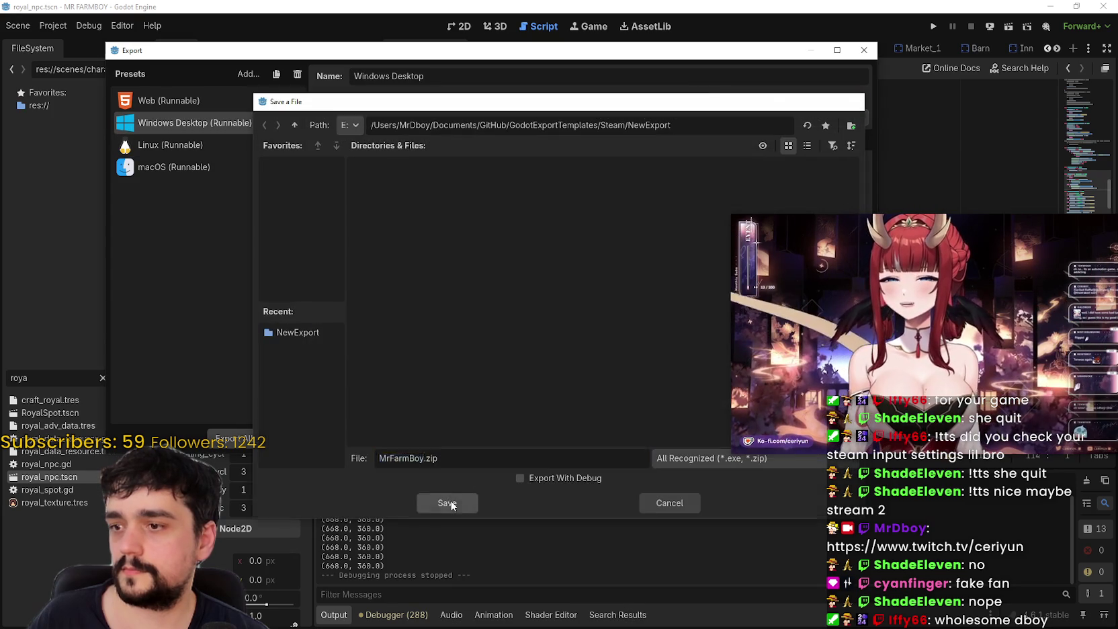
{"action": "left_click", "coordinate": [449, 502]}
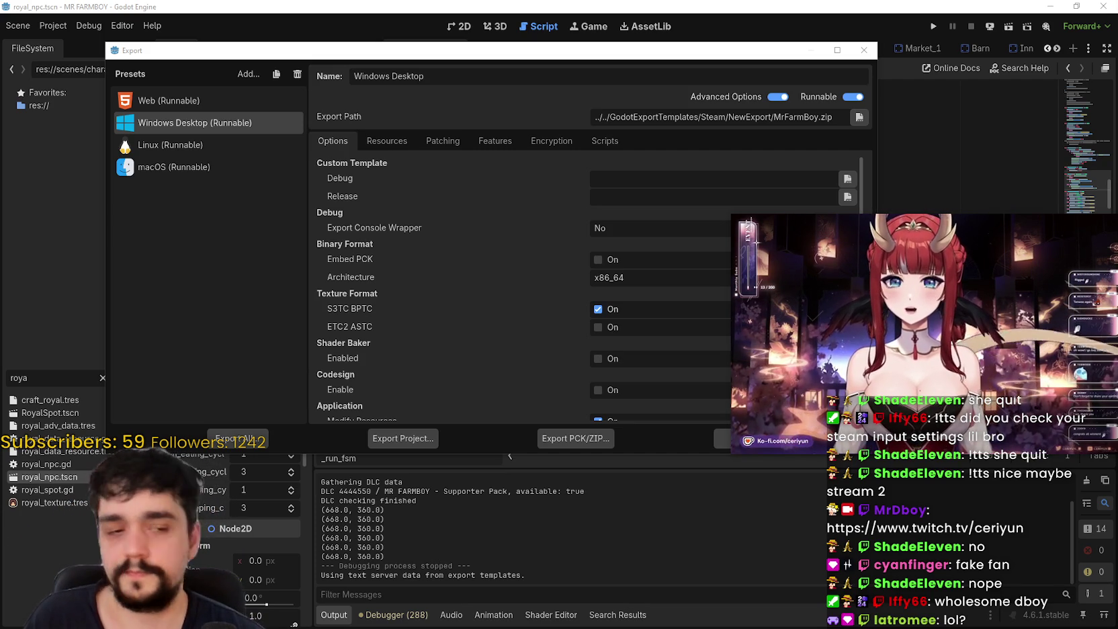
Export the Linux build as mrfarmboyLinux.x86_64 into NewExport, then select the macOS preset.
{"action": "left_click_drag", "start_coordinate": [867, 256], "coordinate": [811, 133]}
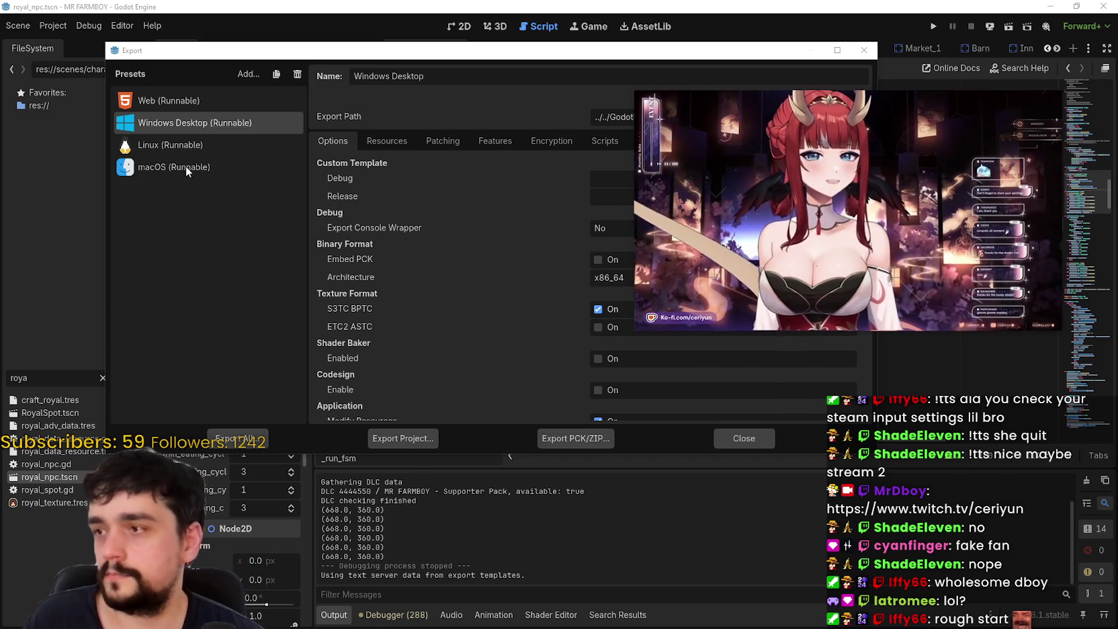
{"action": "left_click", "coordinate": [177, 146]}
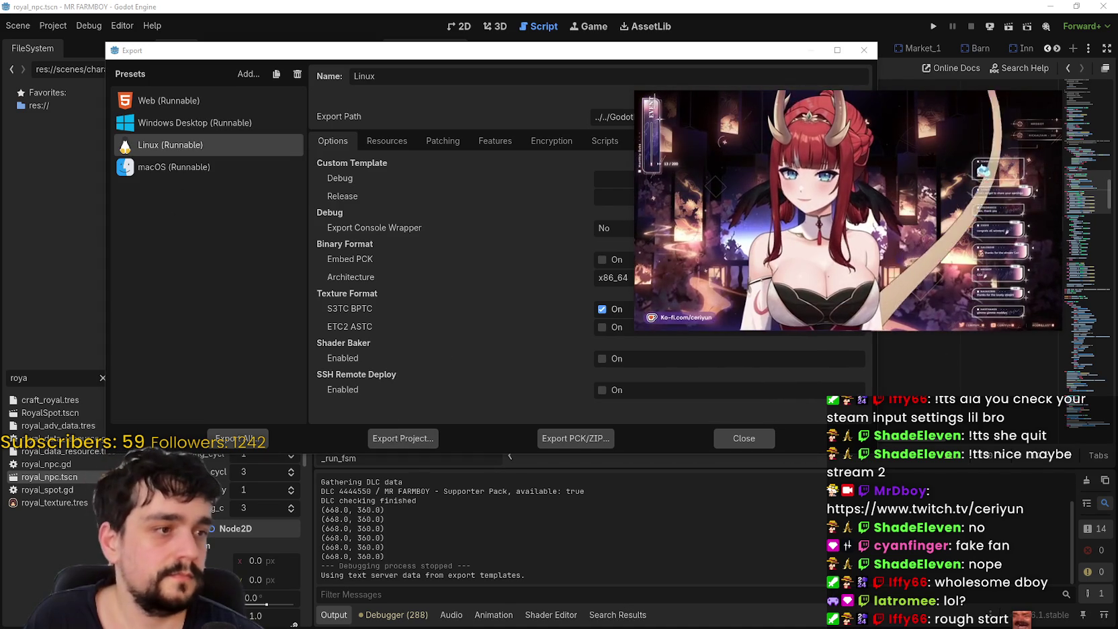
{"action": "left_click", "coordinate": [402, 439]}
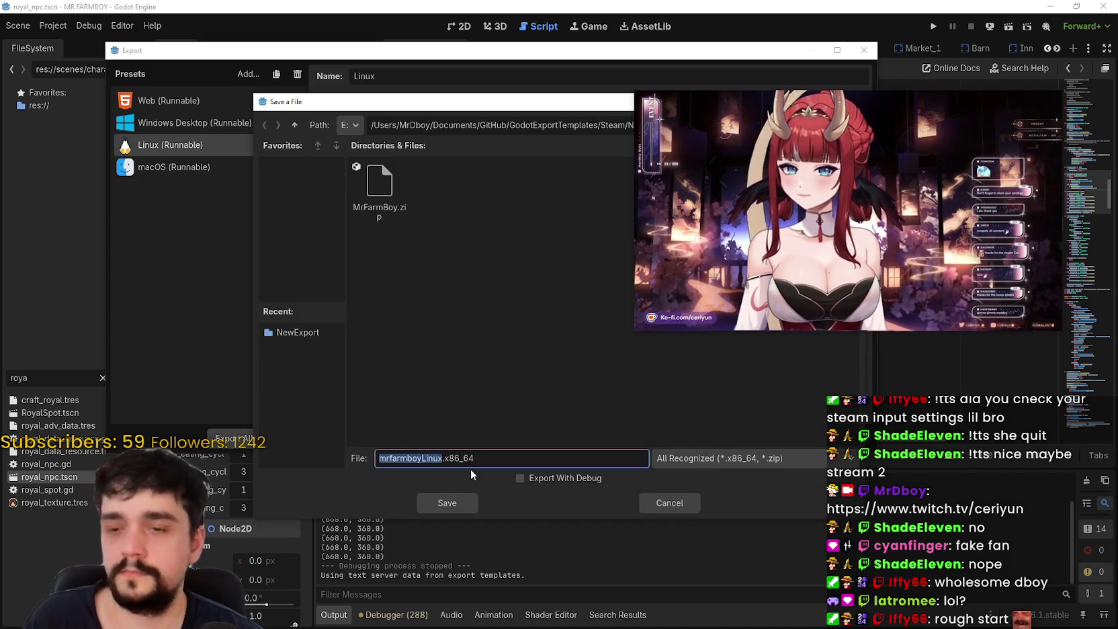
{"action": "left_click", "coordinate": [442, 506]}
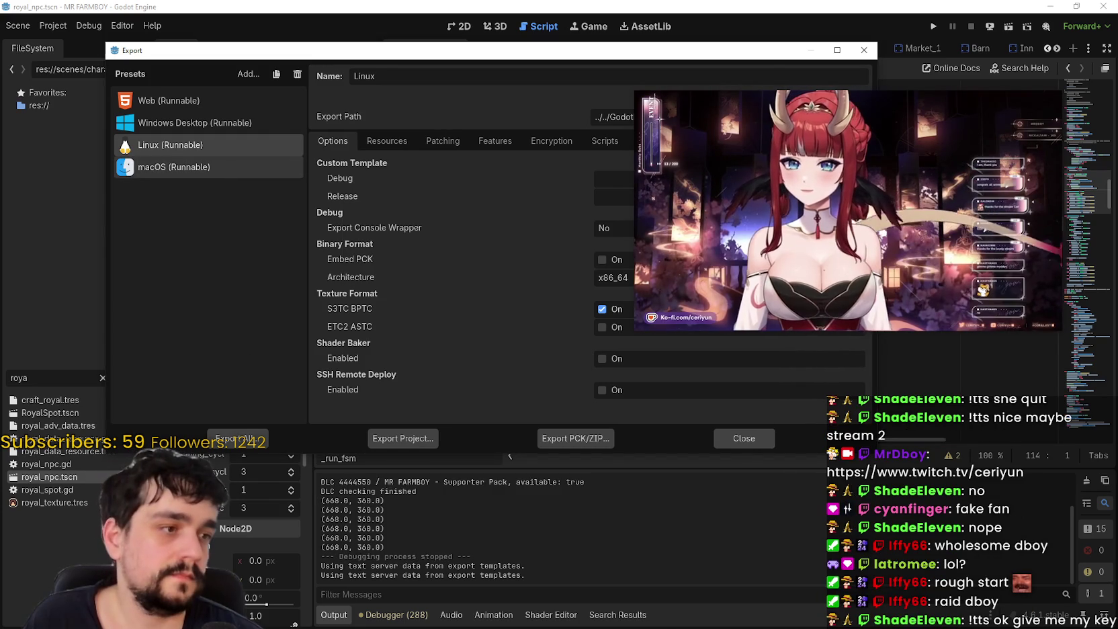
{"action": "left_click", "coordinate": [174, 167]}
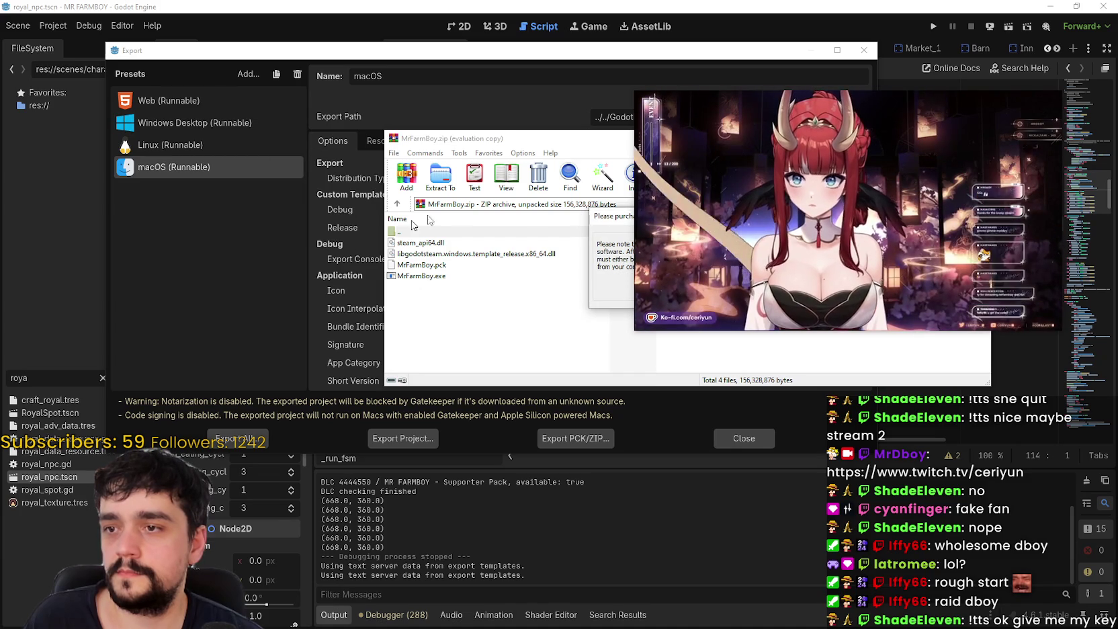
Dismiss the WinRAR licence reminder and close the MrFarmBoy.zip archive view.
{"action": "mouse_move", "coordinate": [776, 140]}
{"action": "left_mouse_down"}
{"action": "mouse_move", "coordinate": [823, 206]}
{"action": "mouse_move", "coordinate": [790, 370]}
{"action": "left_mouse_up"}
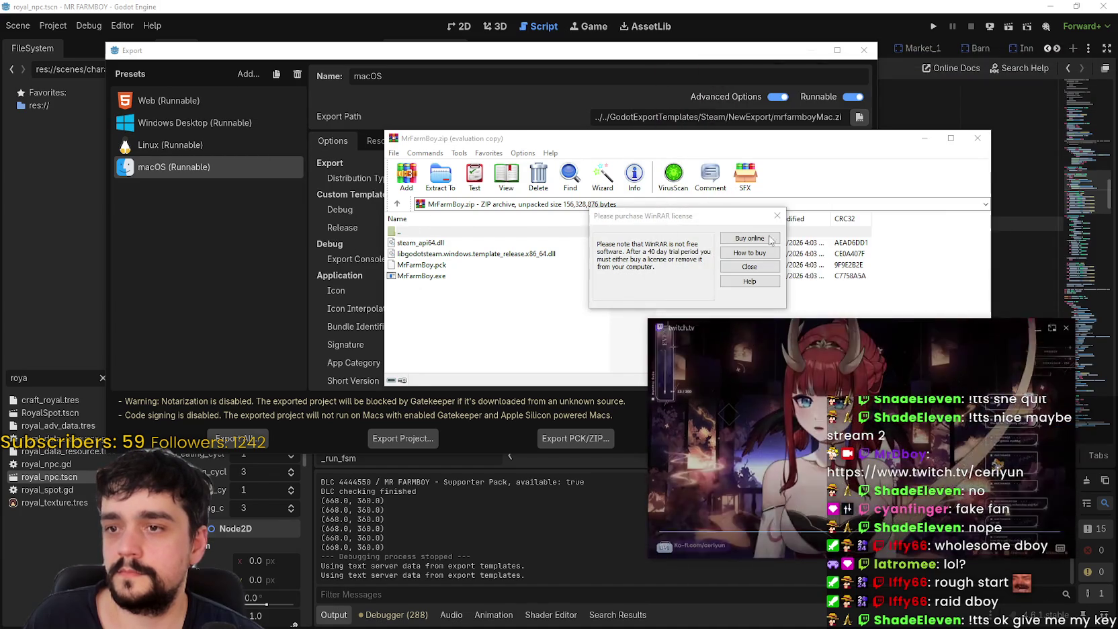
{"action": "left_click", "coordinate": [749, 266]}
{"action": "key", "text": "Escape"}
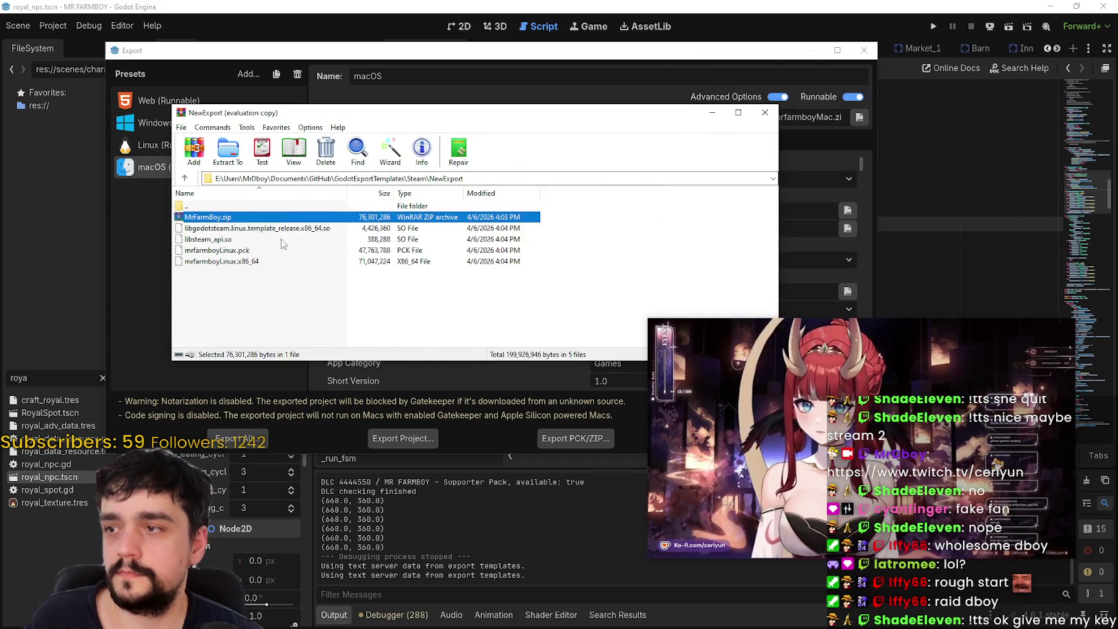
Zip the four Linux build files into NewExport.zip, then close WinRAR.
{"action": "left_click", "coordinate": [283, 228]}
{"action": "key", "text": "shift+End"}
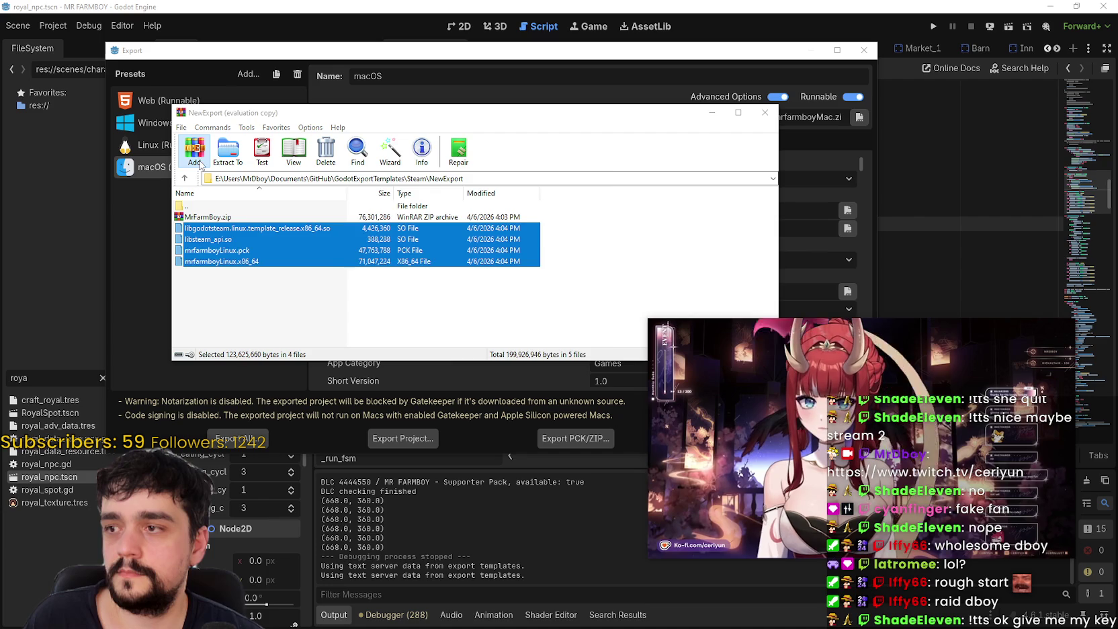
{"action": "left_click", "coordinate": [194, 151]}
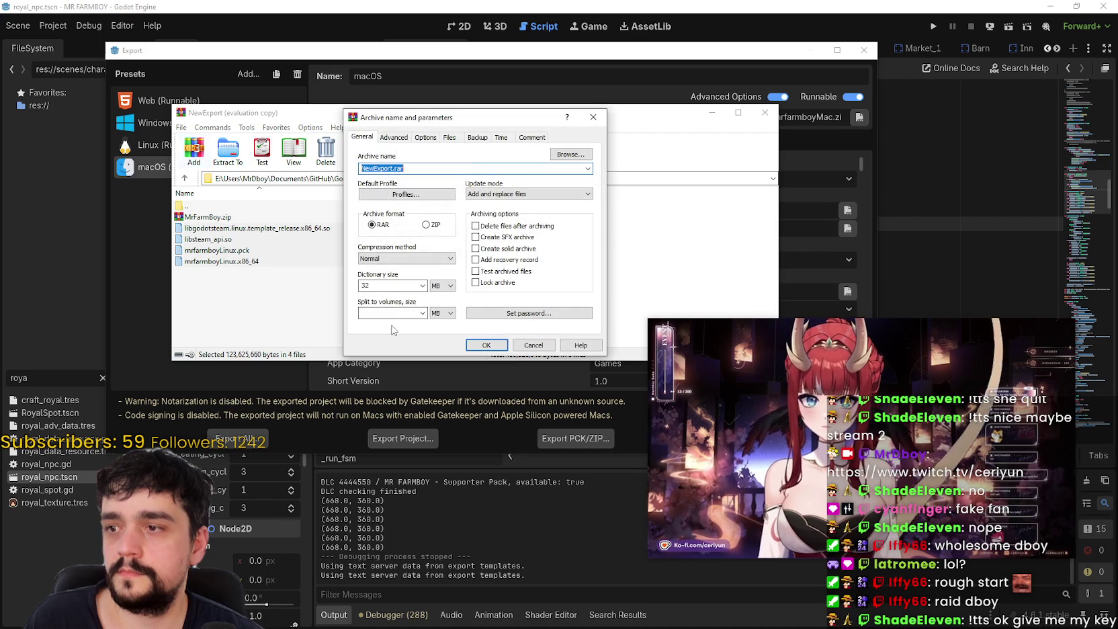
{"action": "left_click", "coordinate": [482, 345]}
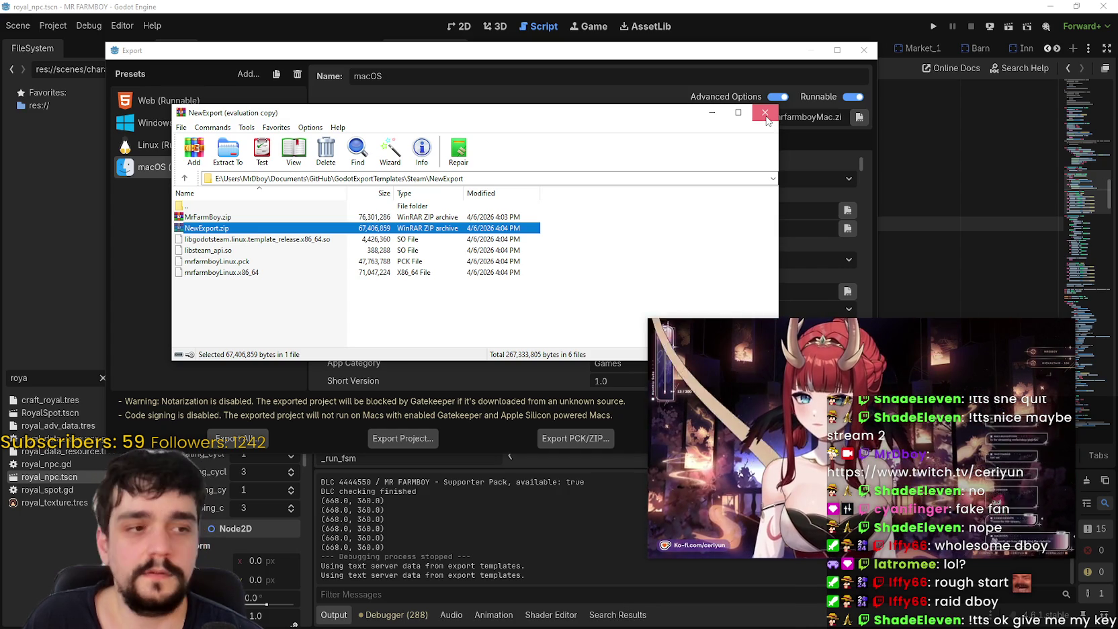
{"action": "left_click", "coordinate": [766, 115]}
{"action": "left_click", "coordinate": [189, 151]}
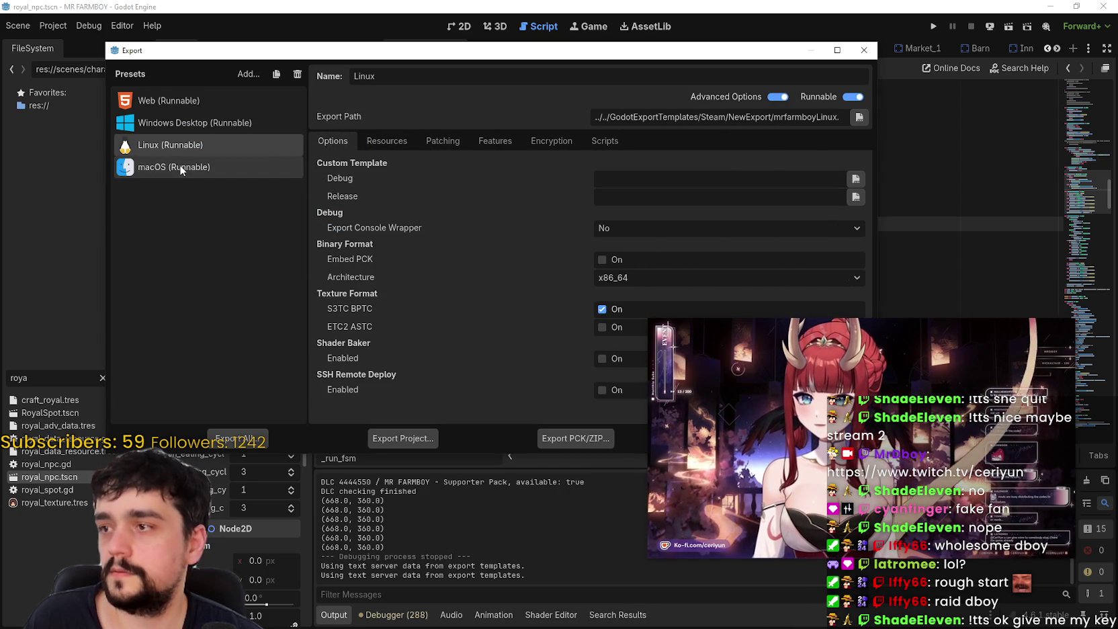
Export the macOS preset as mrfarmboyMac.zip into the NewExport folder.
{"action": "left_click", "coordinate": [173, 166]}
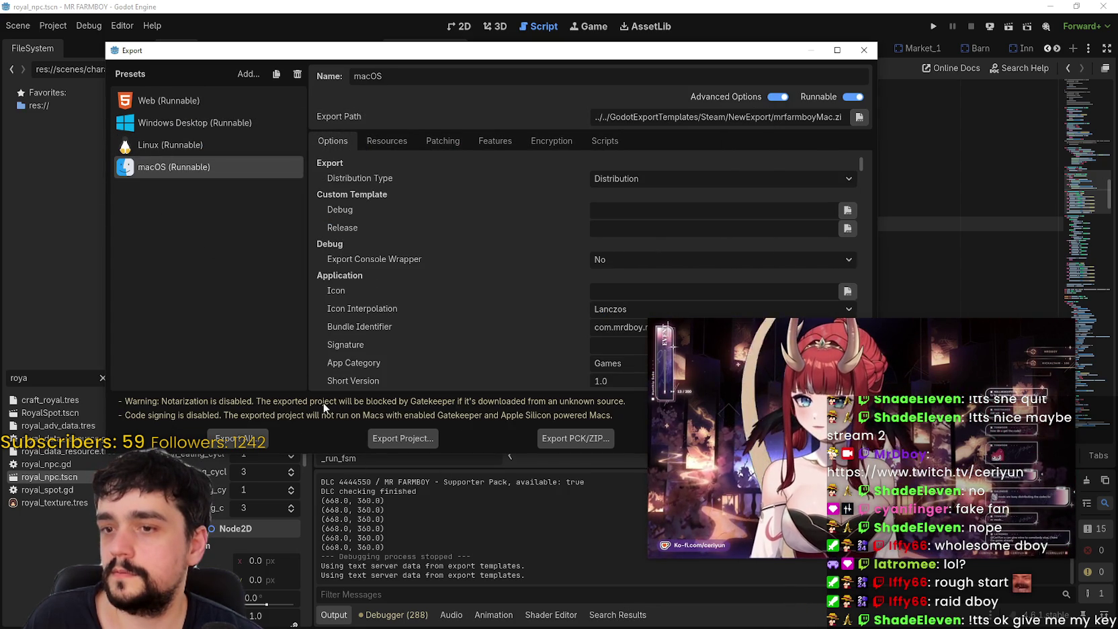
{"action": "left_click", "coordinate": [397, 437]}
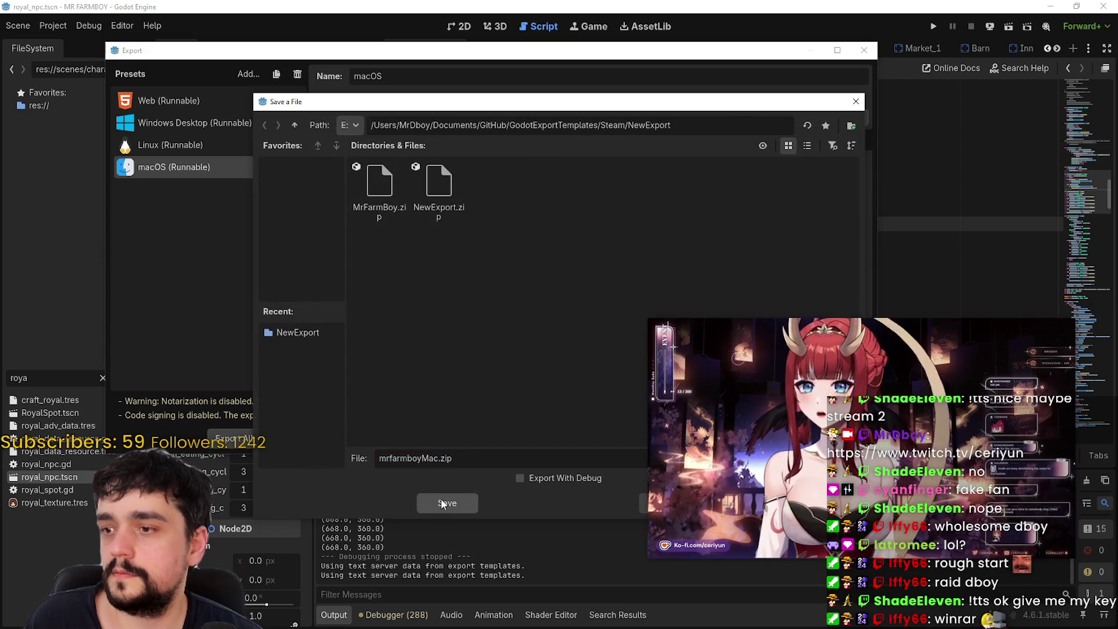
{"action": "left_click", "coordinate": [441, 500]}
{"action": "mouse_move", "coordinate": [760, 321]}
{"action": "mouse_move", "coordinate": [759, 321]}
{"action": "left_mouse_down"}
{"action": "mouse_move", "coordinate": [708, 72]}
{"action": "mouse_move", "coordinate": [682, 42]}
{"action": "left_mouse_up"}
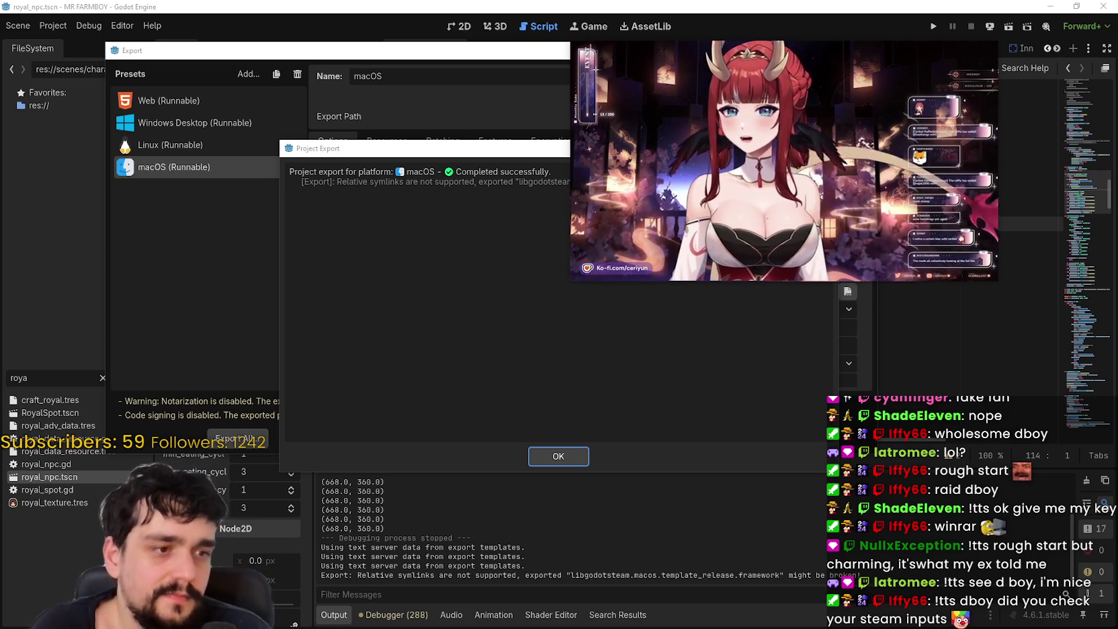
Dismiss the macOS export report and bring the NewIssues.txt Notepad window forward.
{"action": "key", "text": "Return"}
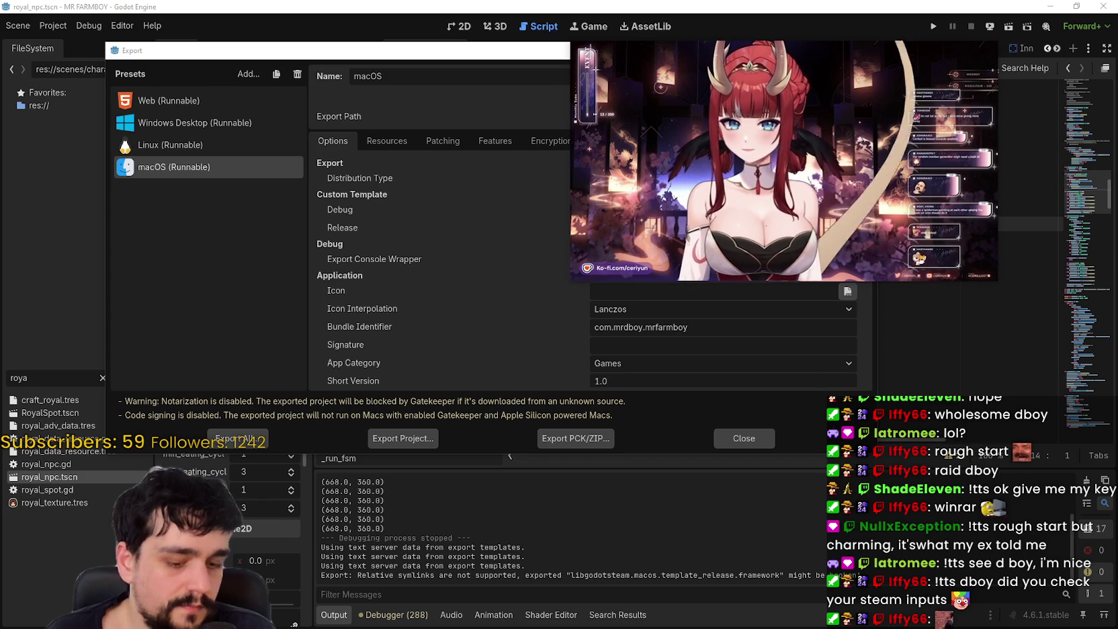
{"action": "key", "text": "alt+Tab"}
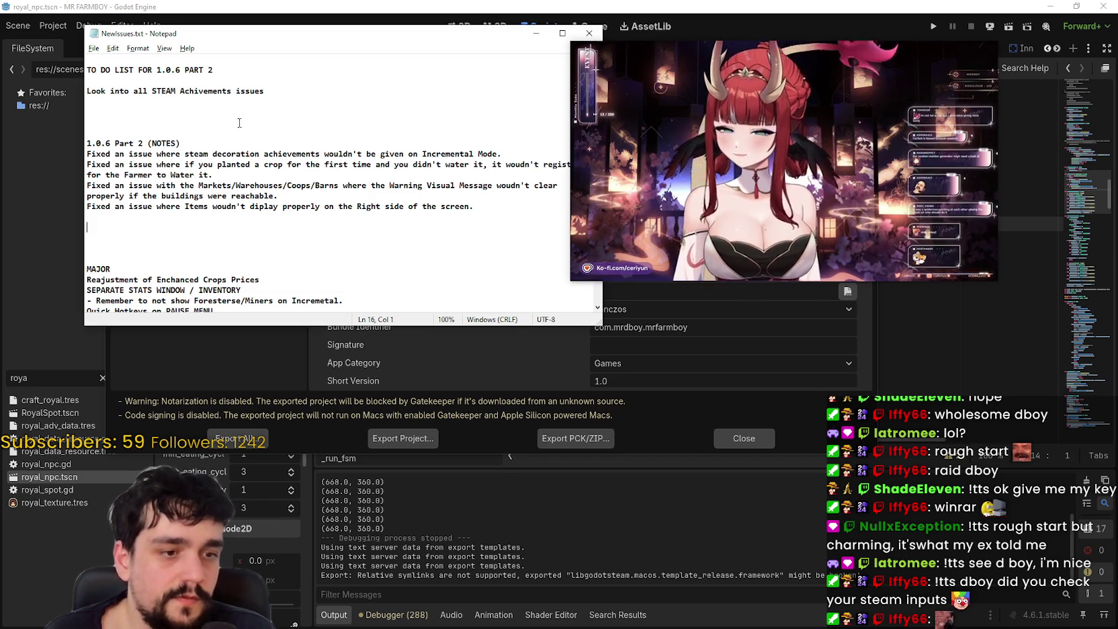
Review the five 'Fixed an issue' entries in NewIssues.txt, then close Godot's export window.
{"action": "left_click_drag", "start_coordinate": [474, 208], "coordinate": [87, 154]}
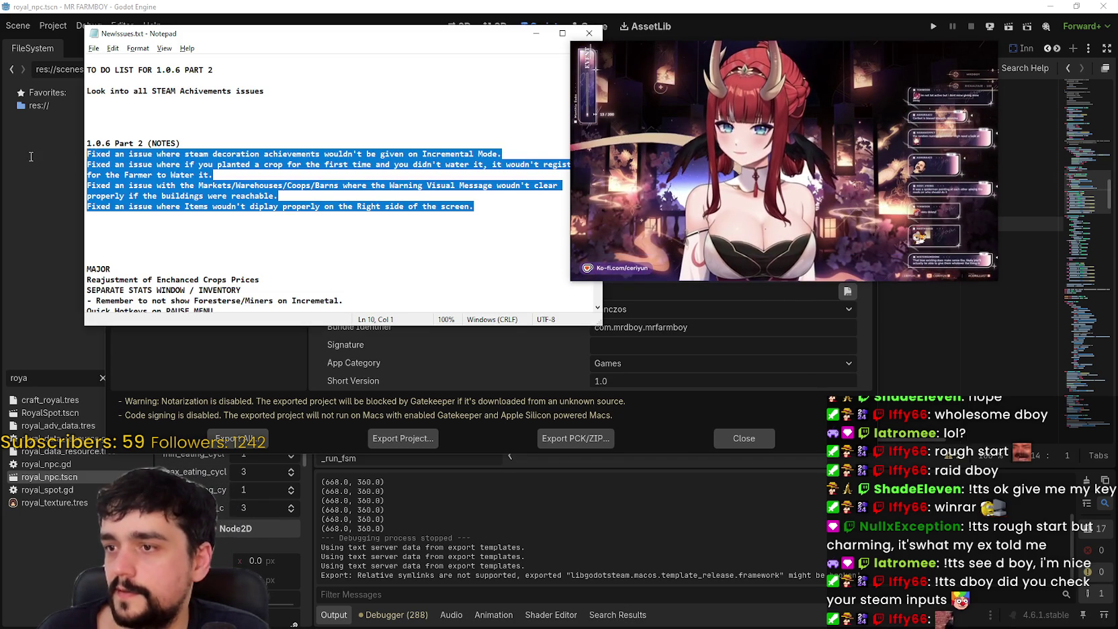
{"action": "left_click", "coordinate": [437, 254]}
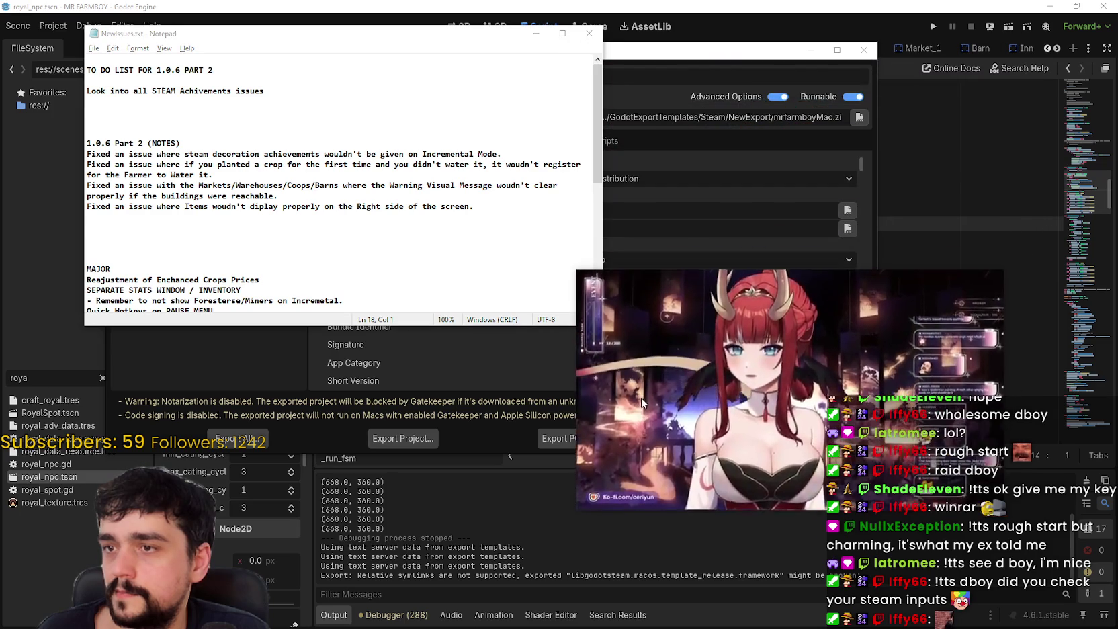
{"action": "left_click", "coordinate": [161, 216]}
{"action": "scroll", "coordinate": [241, 249], "scroll_direction": "down", "scroll_amount": 4}
{"action": "scroll", "coordinate": [241, 249], "scroll_direction": "up", "scroll_amount": 4}
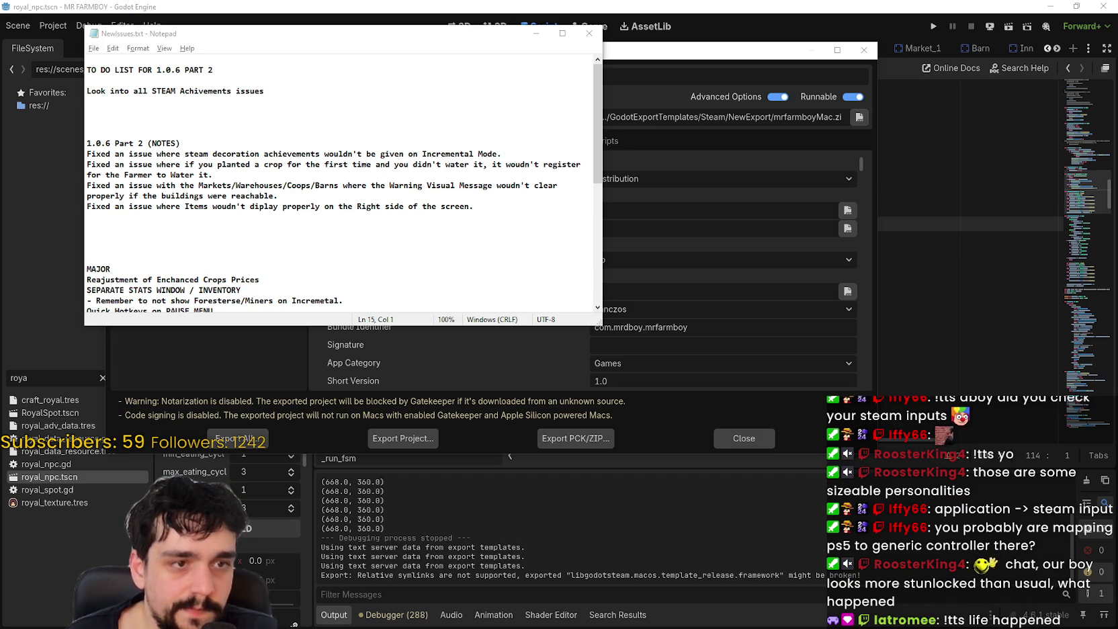
{"action": "left_click", "coordinate": [748, 436]}
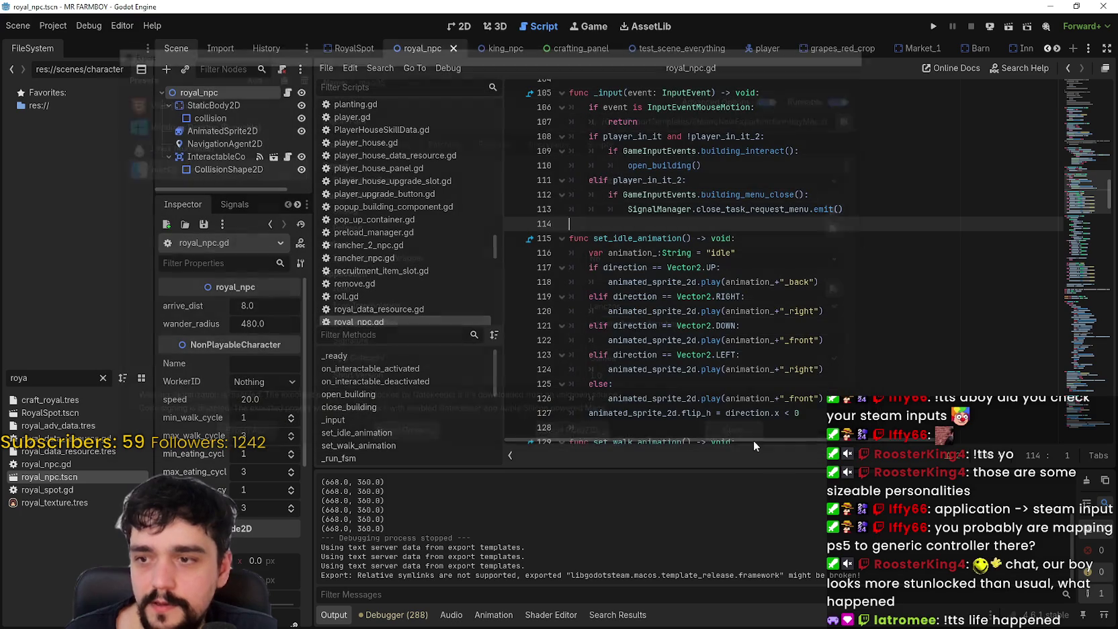
Put the caret on empty line 114 of royal_npc.gd, then switch to Steam.
{"action": "left_click", "coordinate": [822, 232]}
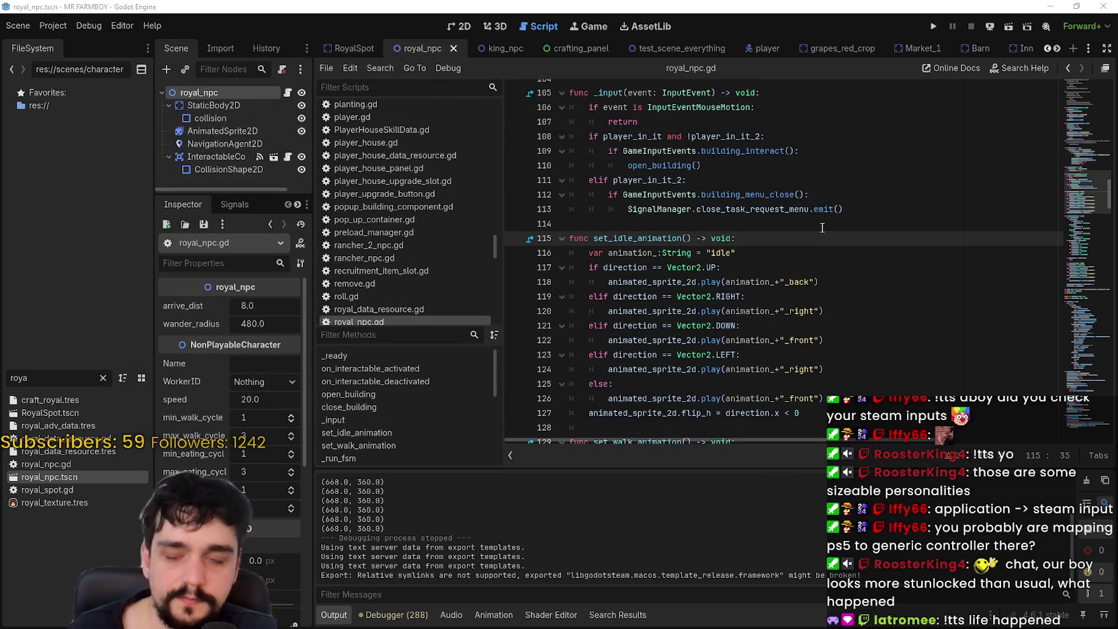
{"action": "left_click", "coordinate": [841, 223]}
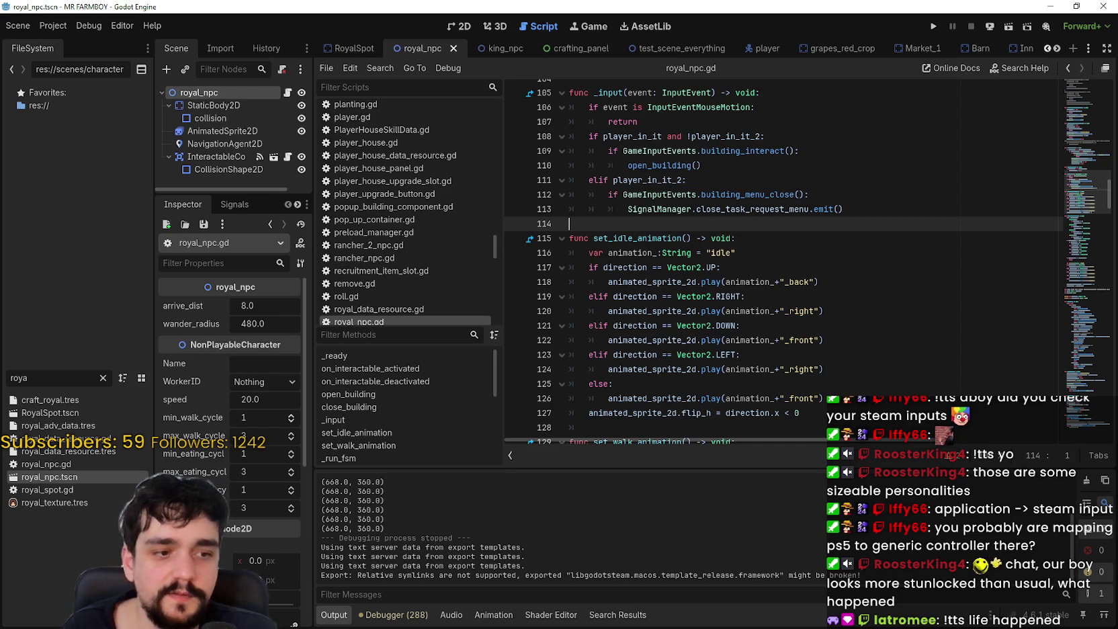
{"action": "key", "text": "alt+Tab"}
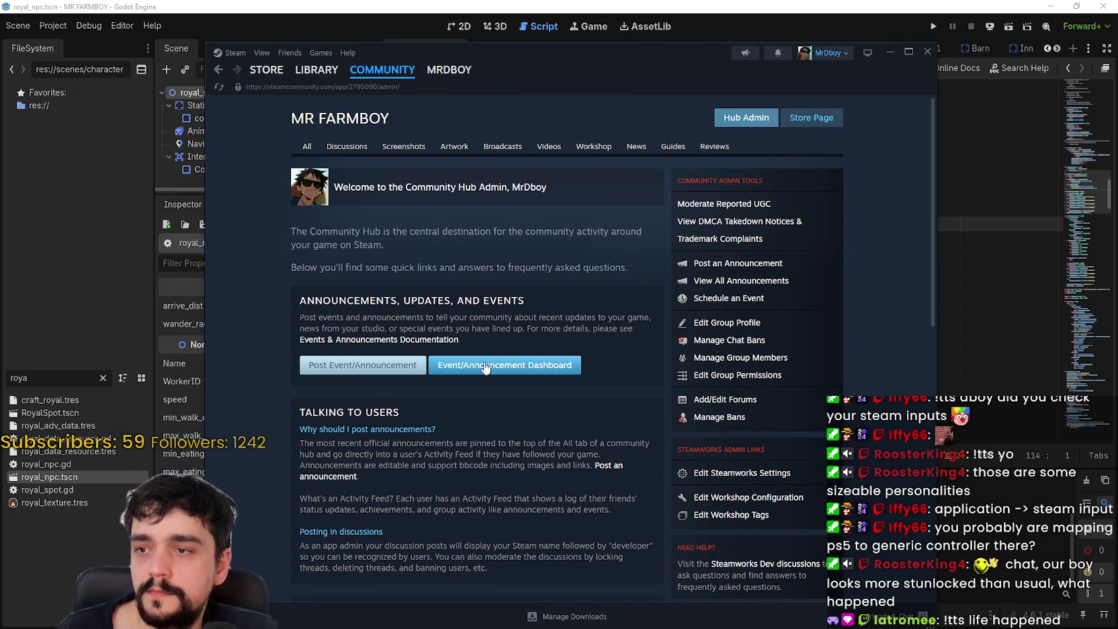
Open the MR FARMBOY event and announcement dashboard and scroll through its events.
{"action": "left_click", "coordinate": [554, 378]}
{"action": "right_click", "coordinate": [218, 70]}
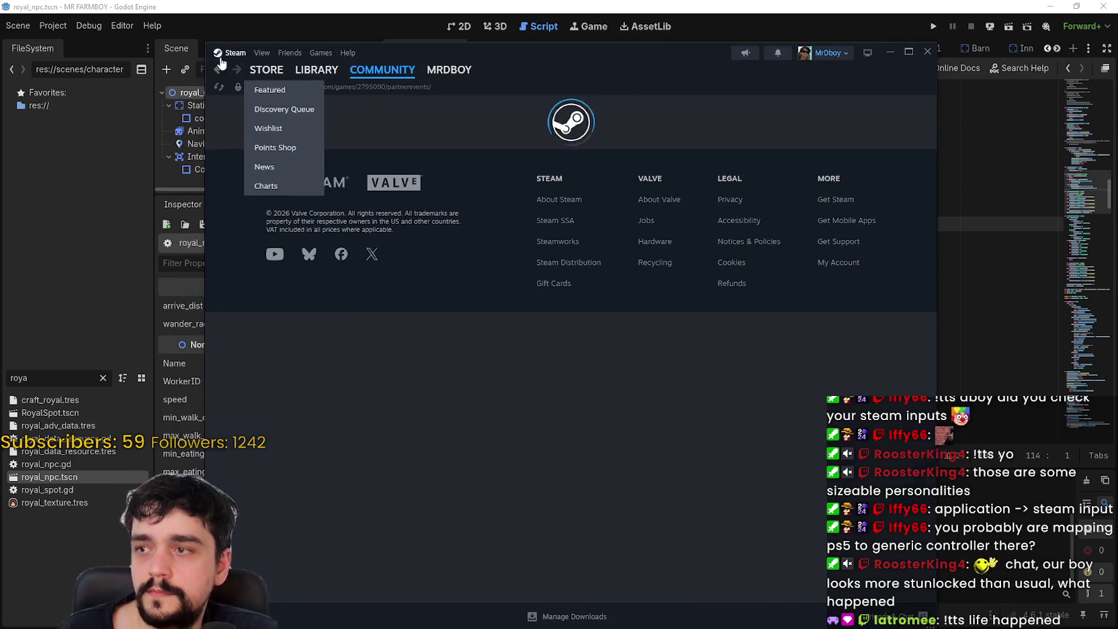
{"action": "left_click", "coordinate": [218, 70]}
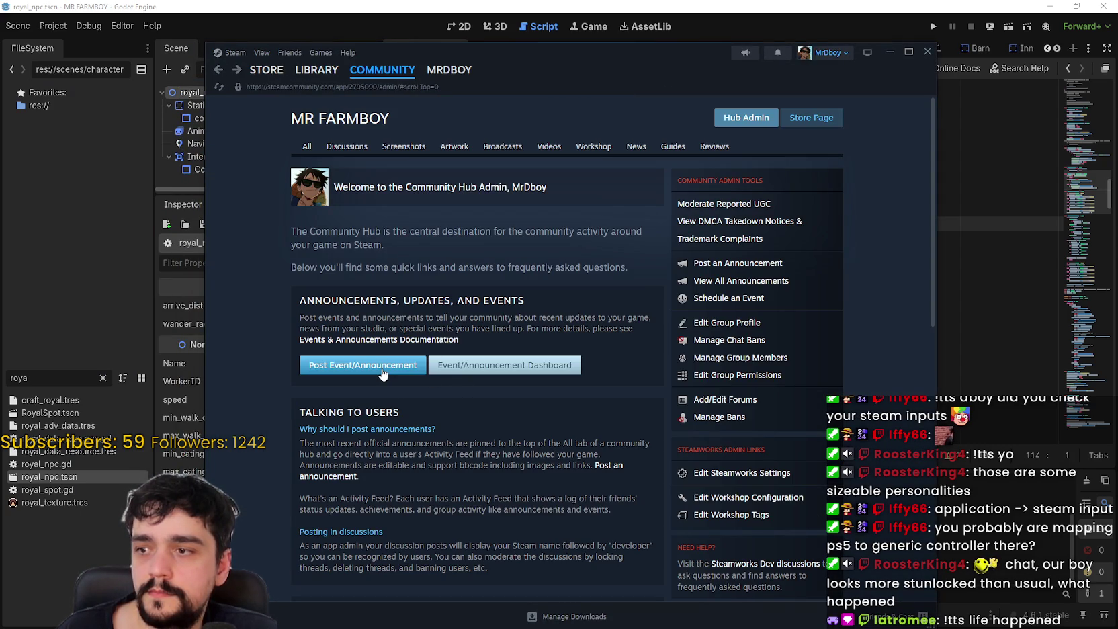
{"action": "left_click", "coordinate": [479, 373]}
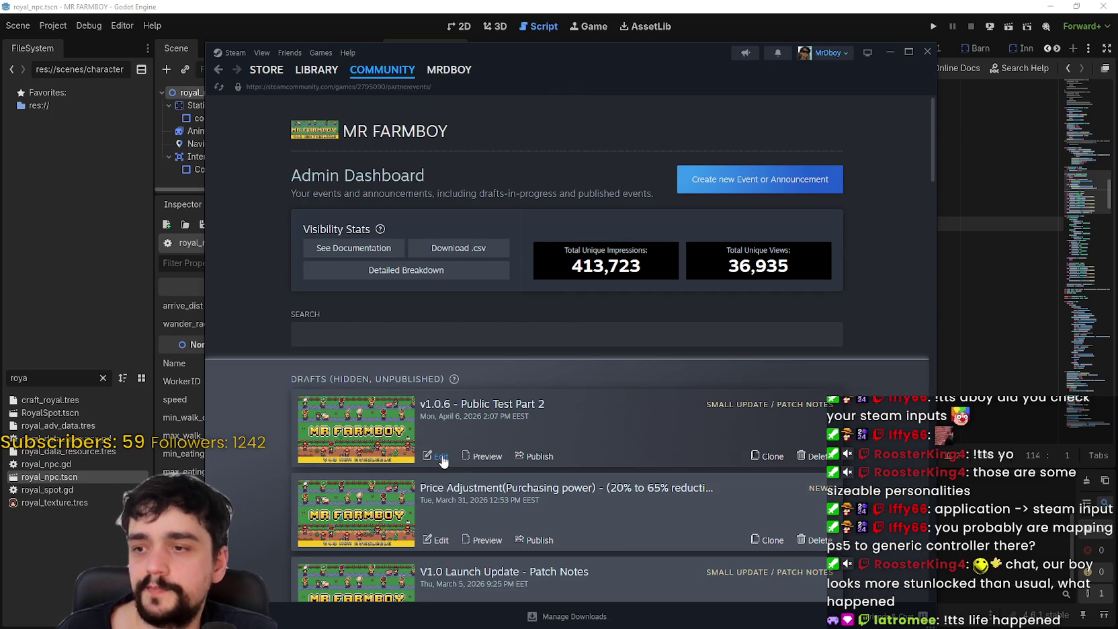
{"action": "scroll", "coordinate": [463, 457], "scroll_direction": "down", "scroll_amount": 6}
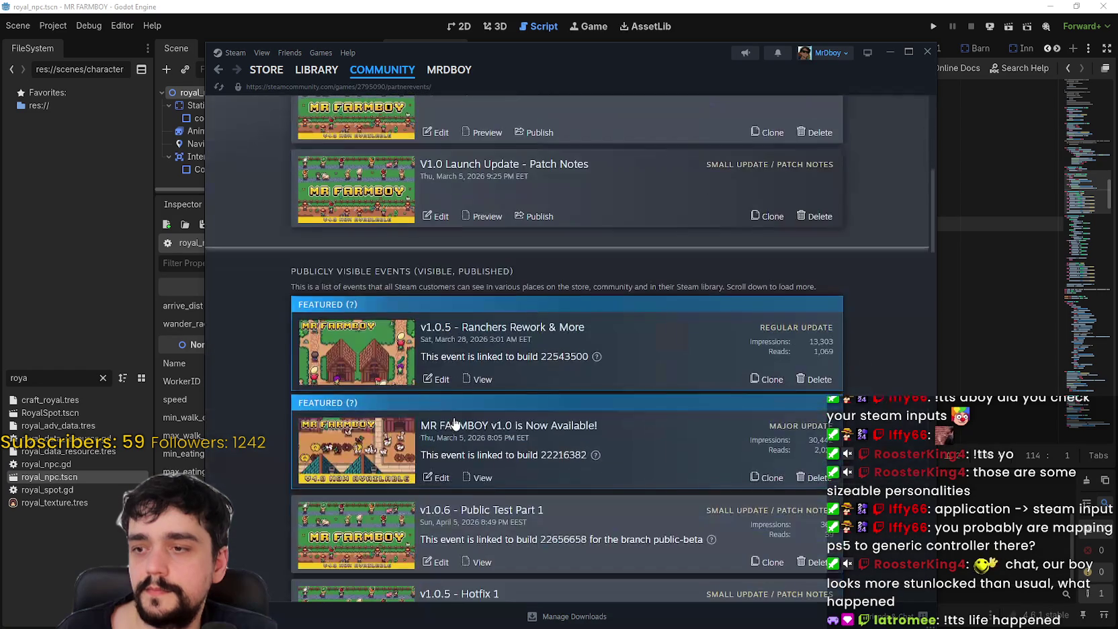
{"action": "scroll", "coordinate": [446, 381], "scroll_direction": "down", "scroll_amount": 1}
{"action": "scroll", "coordinate": [446, 381], "scroll_direction": "down", "scroll_amount": 3}
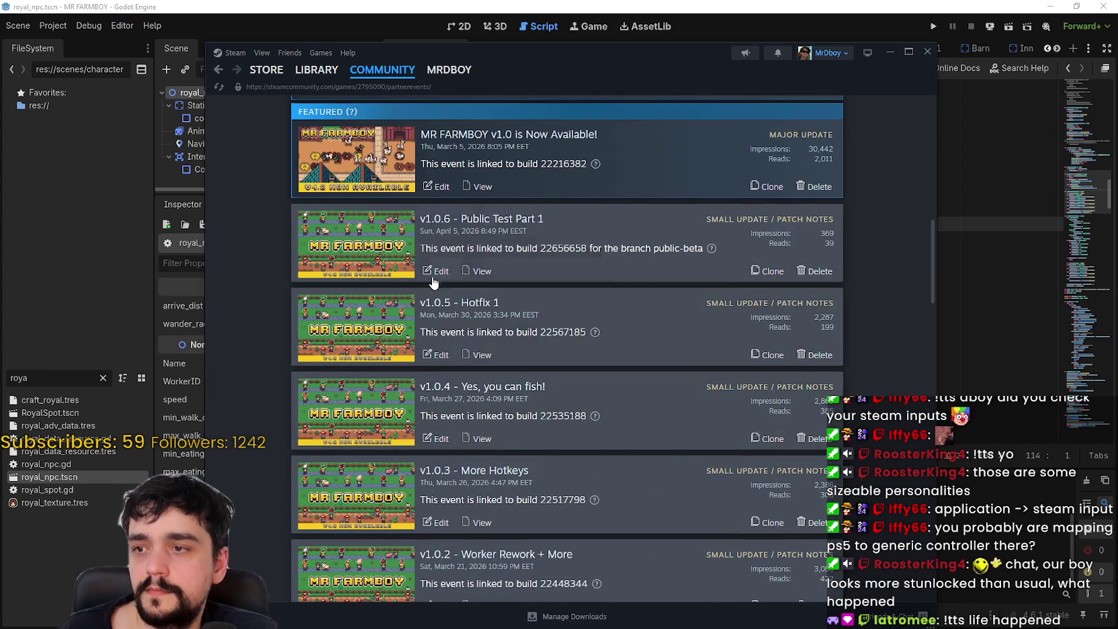
Look over the v1.0.6 Public Test Part 1 editor, then open the Part 2 draft.
{"action": "left_click", "coordinate": [446, 276]}
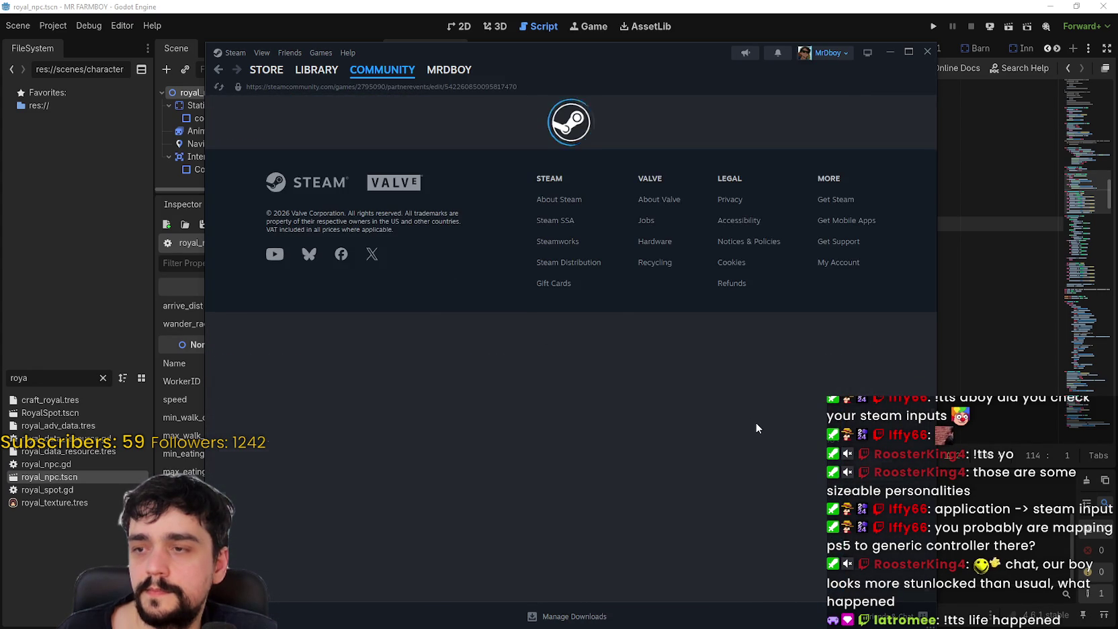
{"action": "scroll", "coordinate": [584, 371], "scroll_direction": "down", "scroll_amount": 5}
{"action": "scroll", "coordinate": [584, 372], "scroll_direction": "down", "scroll_amount": 3}
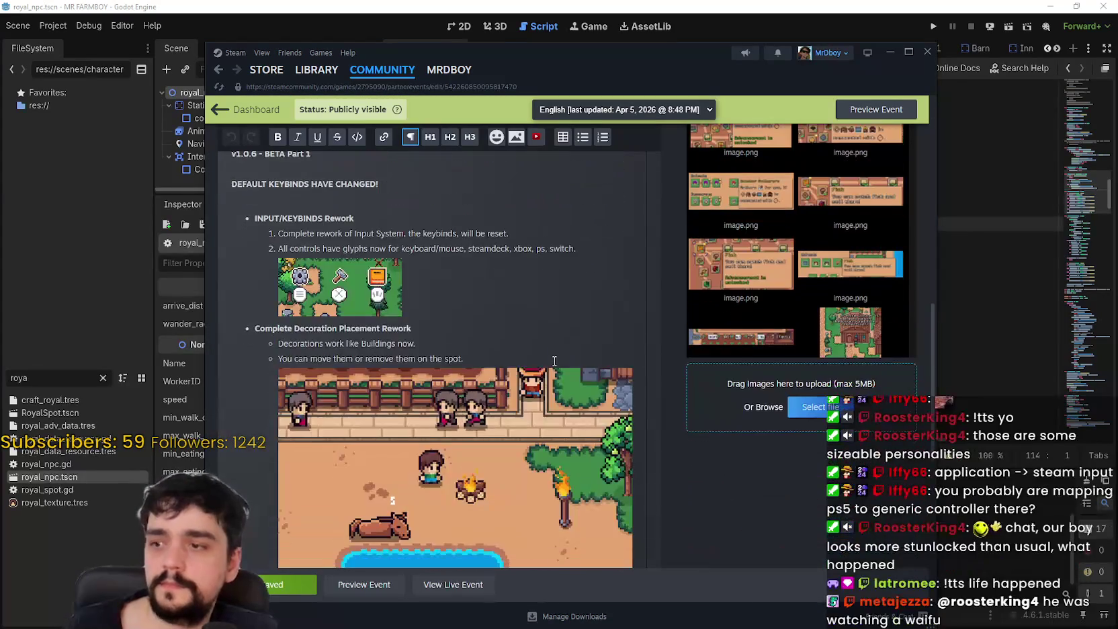
{"action": "scroll", "coordinate": [549, 356], "scroll_direction": "up", "scroll_amount": 8}
{"action": "scroll", "coordinate": [550, 357], "scroll_direction": "up", "scroll_amount": 3}
{"action": "key", "text": "alt+Left"}
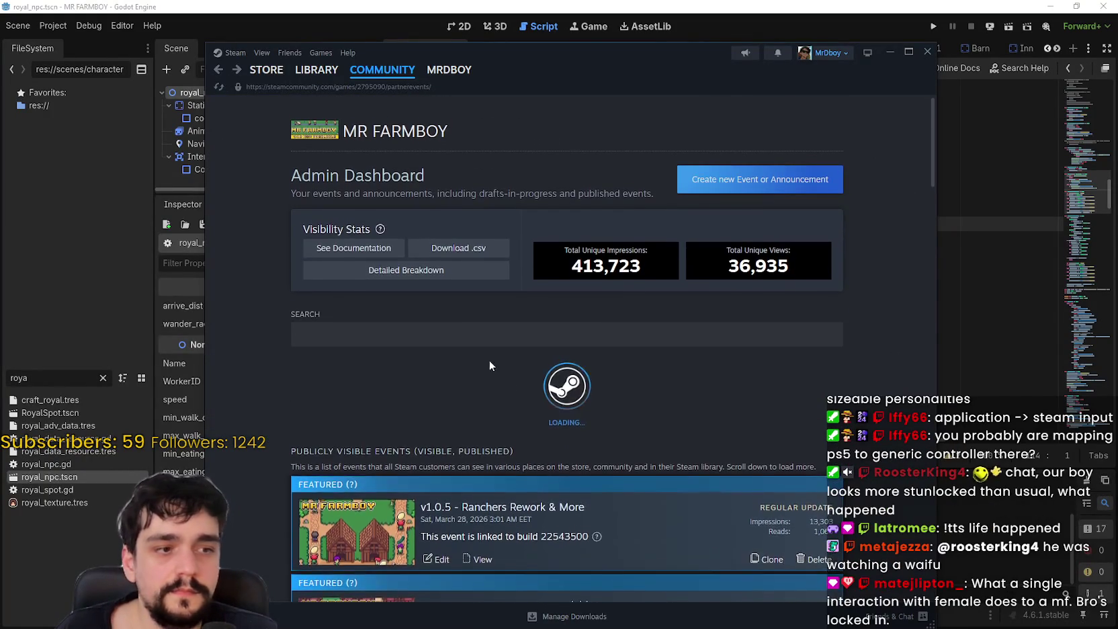
{"action": "scroll", "coordinate": [462, 381], "scroll_direction": "down", "scroll_amount": 3}
{"action": "scroll", "coordinate": [454, 371], "scroll_direction": "down", "scroll_amount": 6}
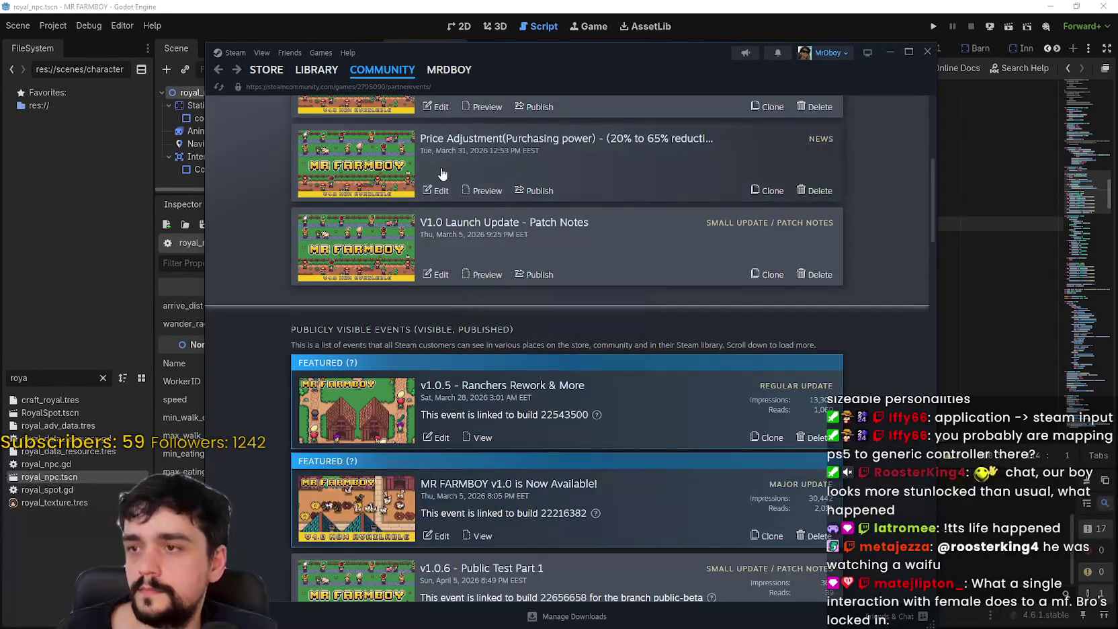
{"action": "scroll", "coordinate": [453, 369], "scroll_direction": "up", "scroll_amount": 3}
{"action": "left_click", "coordinate": [464, 242]}
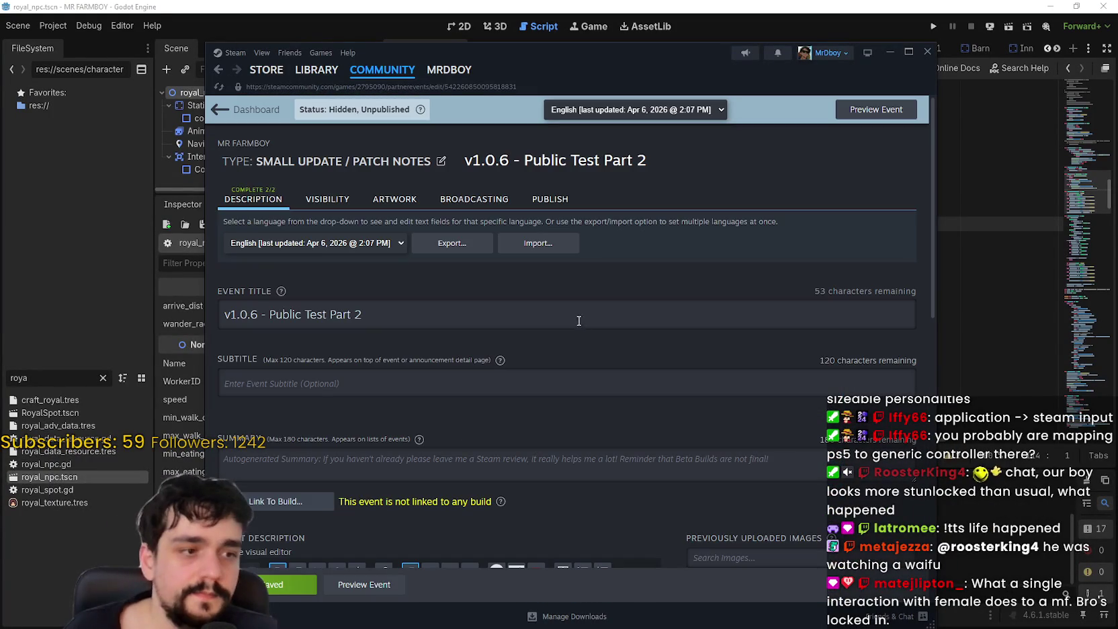
Cut the four BETA Part 2 bug-fix lines from the Part 2 draft and save it.
{"action": "scroll", "coordinate": [525, 284], "scroll_direction": "down", "scroll_amount": 5}
{"action": "scroll", "coordinate": [513, 391], "scroll_direction": "down", "scroll_amount": 2}
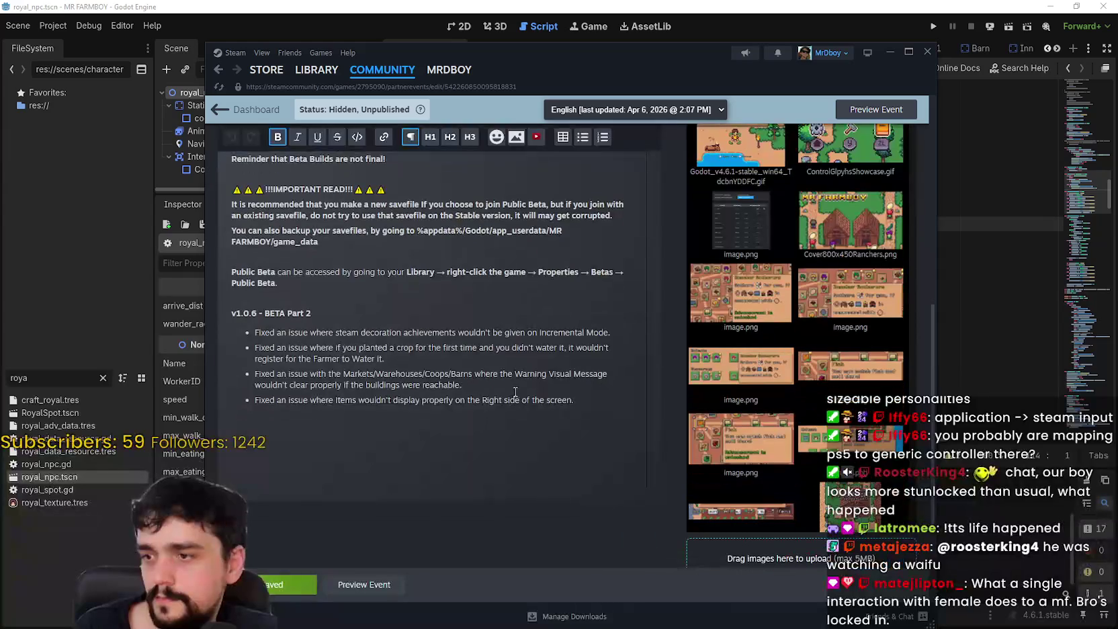
{"action": "mouse_move", "coordinate": [586, 402]}
{"action": "left_mouse_down"}
{"action": "mouse_move", "coordinate": [255, 350]}
{"action": "mouse_move", "coordinate": [253, 330]}
{"action": "left_mouse_up"}
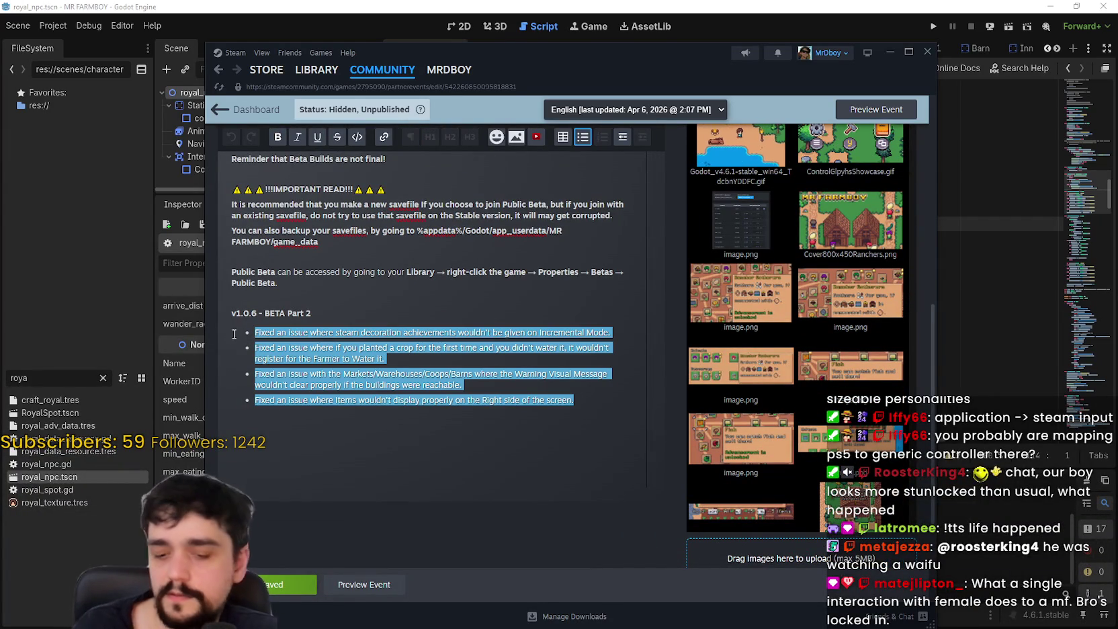
{"action": "key", "text": "ctrl+x"}
{"action": "scroll", "coordinate": [242, 403], "scroll_direction": "up", "scroll_amount": 3}
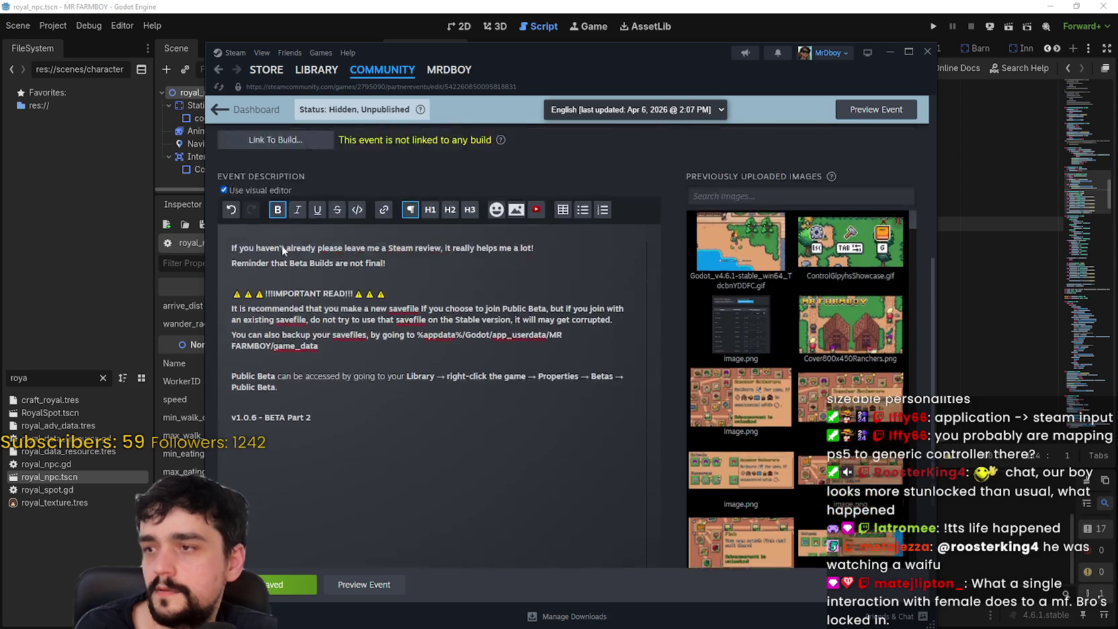
{"action": "left_click", "coordinate": [286, 584]}
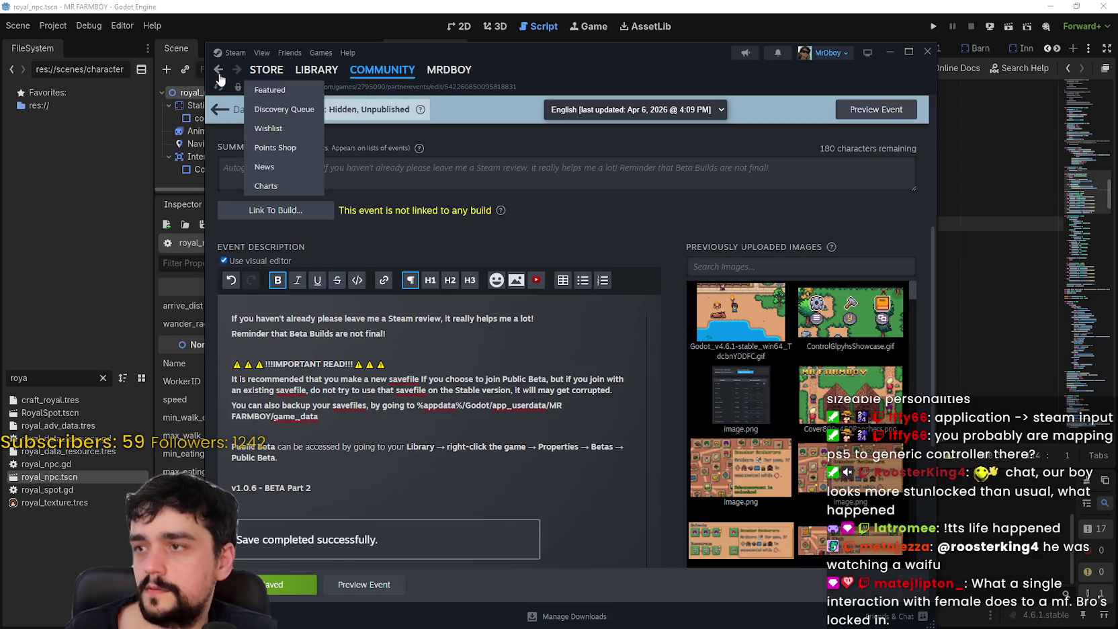
Return to the events list and open v1.0.6 Public Test Part 1 for editing.
{"action": "left_click", "coordinate": [218, 70]}
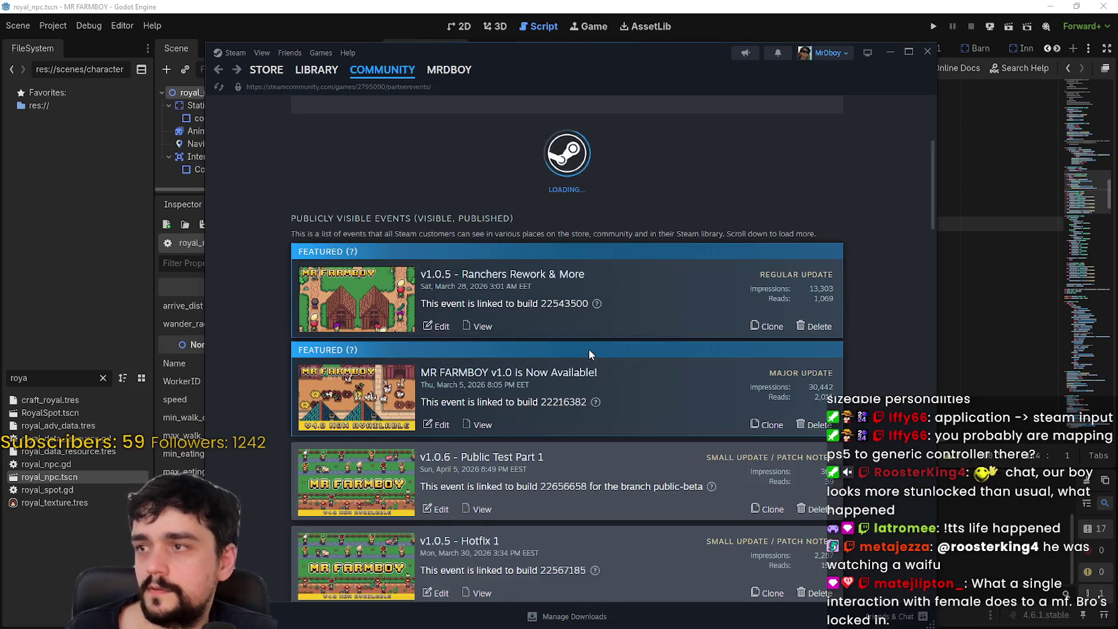
{"action": "scroll", "coordinate": [477, 283], "scroll_direction": "down", "scroll_amount": 5}
{"action": "scroll", "coordinate": [477, 284], "scroll_direction": "down", "scroll_amount": 2}
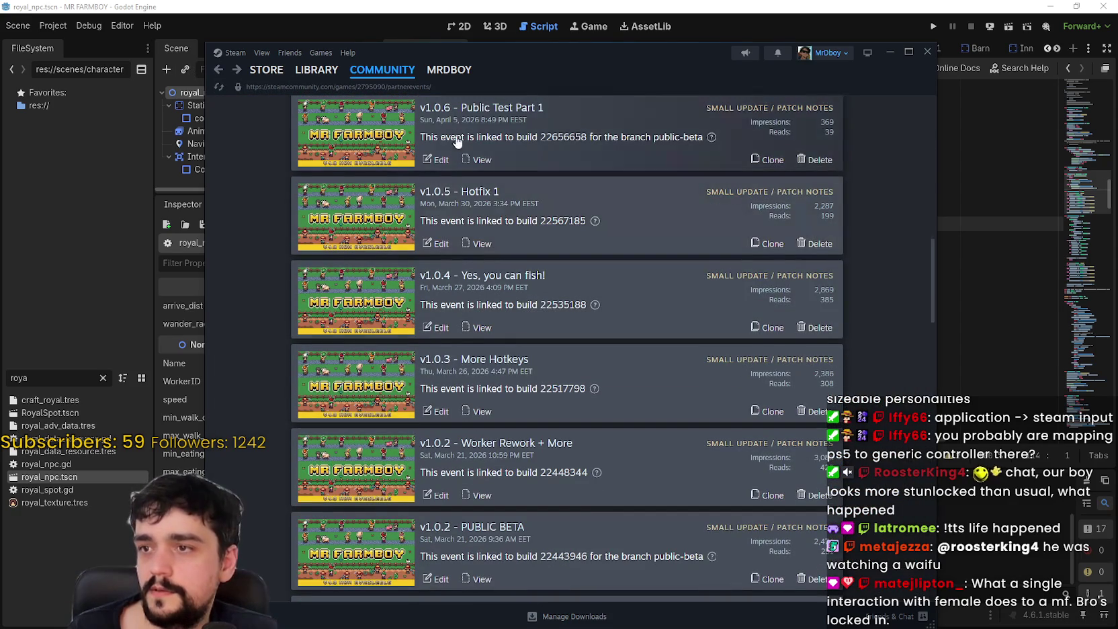
{"action": "left_click", "coordinate": [443, 160]}
Paste the four bug-fix entries as items 5–8 under Bug Fixes & Tweaks and save anyway.
{"action": "scroll", "coordinate": [383, 326], "scroll_direction": "down", "scroll_amount": 10}
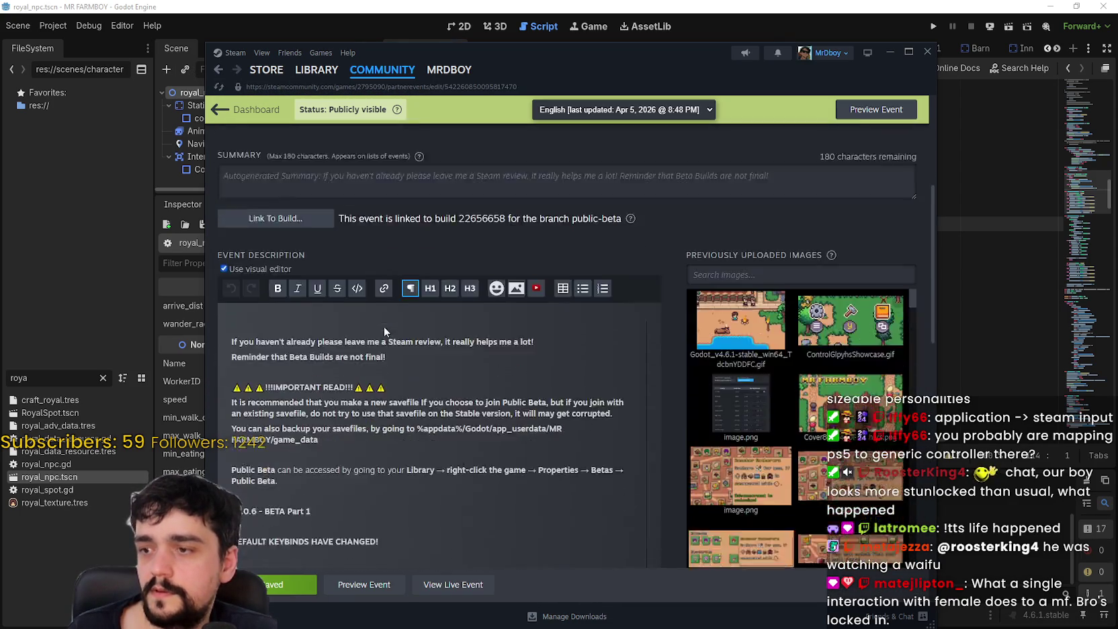
{"action": "scroll", "coordinate": [391, 357], "scroll_direction": "down", "scroll_amount": 6}
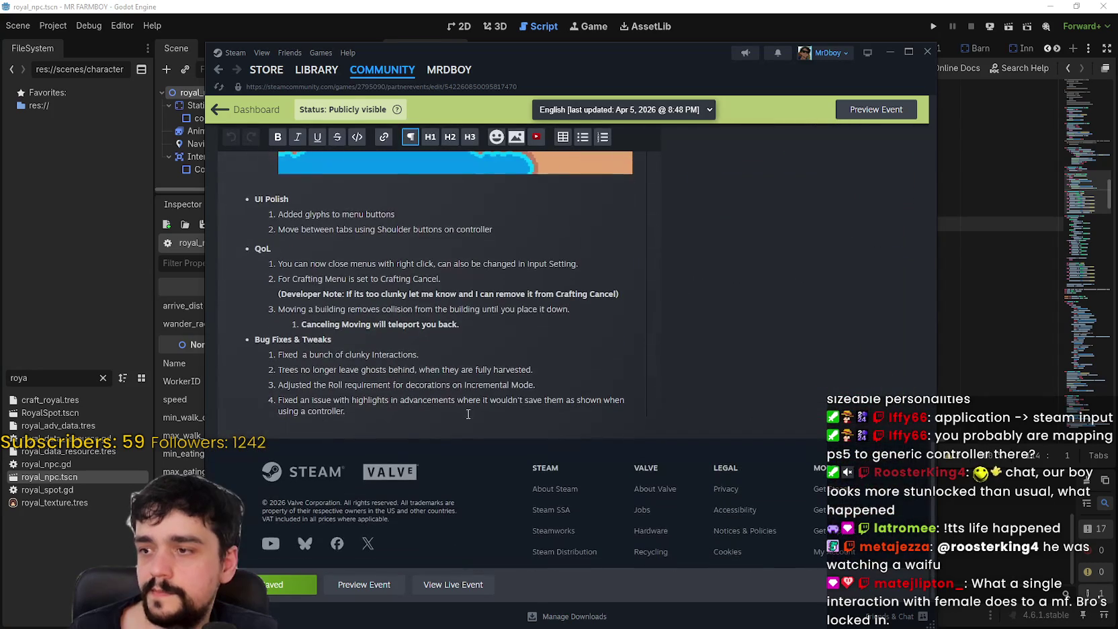
{"action": "left_click_drag", "start_coordinate": [346, 411], "coordinate": [440, 404]}
{"action": "left_click", "coordinate": [388, 418]}
{"action": "key", "text": "Return"}
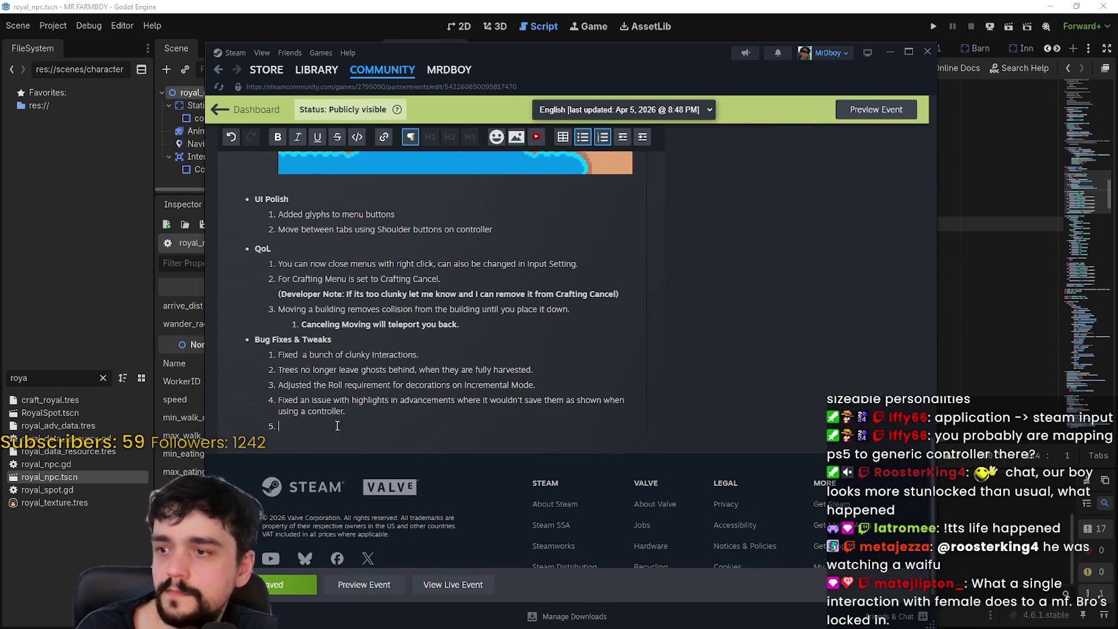
{"action": "key", "text": "ctrl+v"}
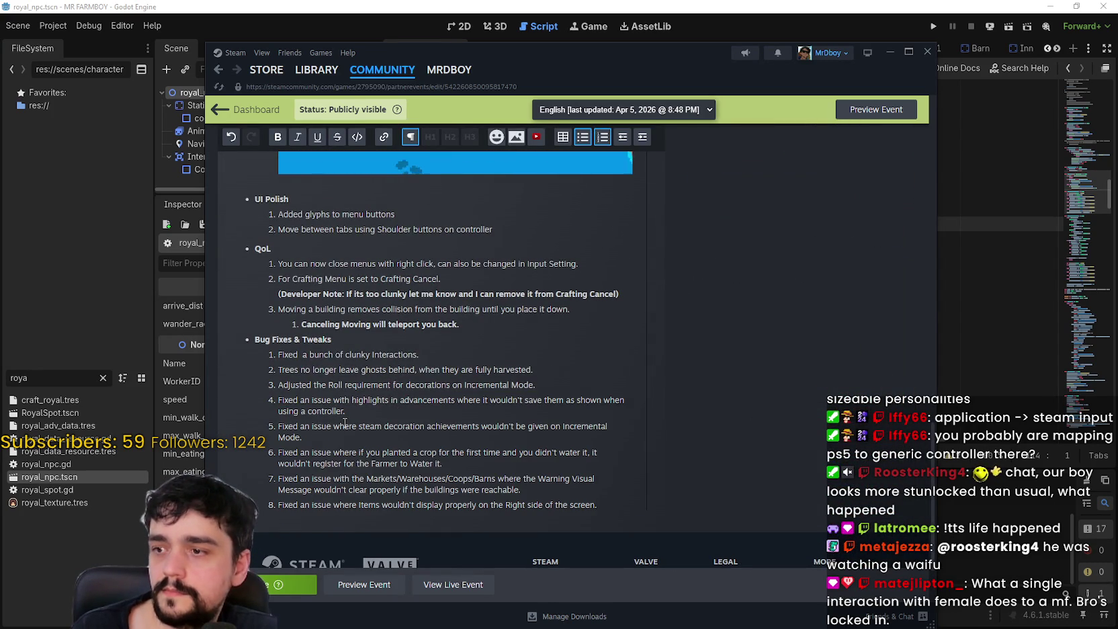
{"action": "left_click", "coordinate": [282, 584]}
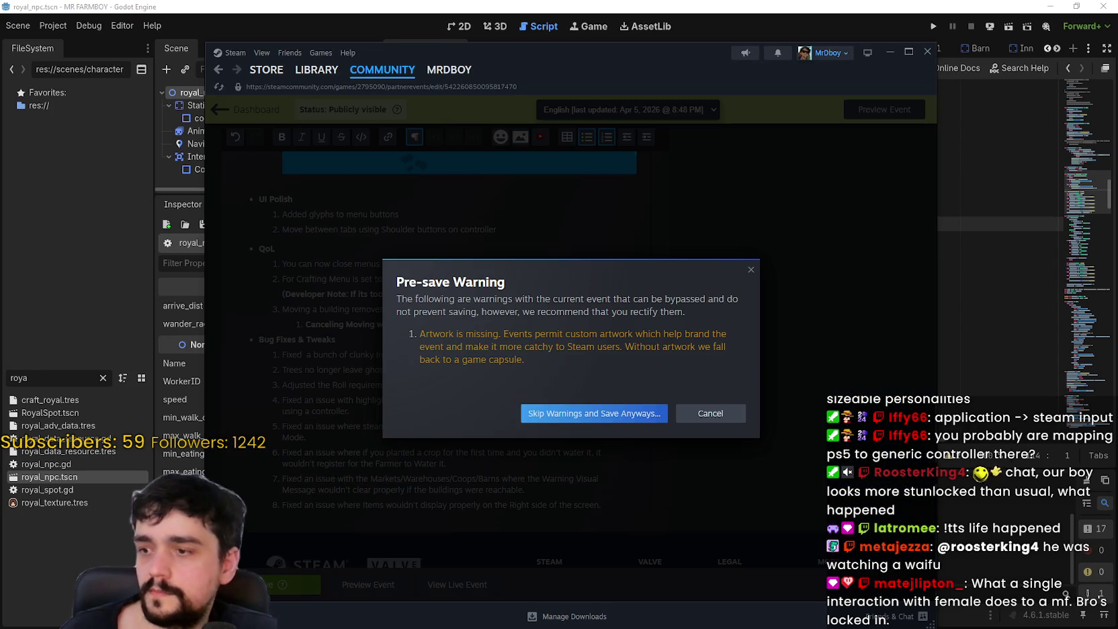
{"action": "left_click", "coordinate": [558, 413]}
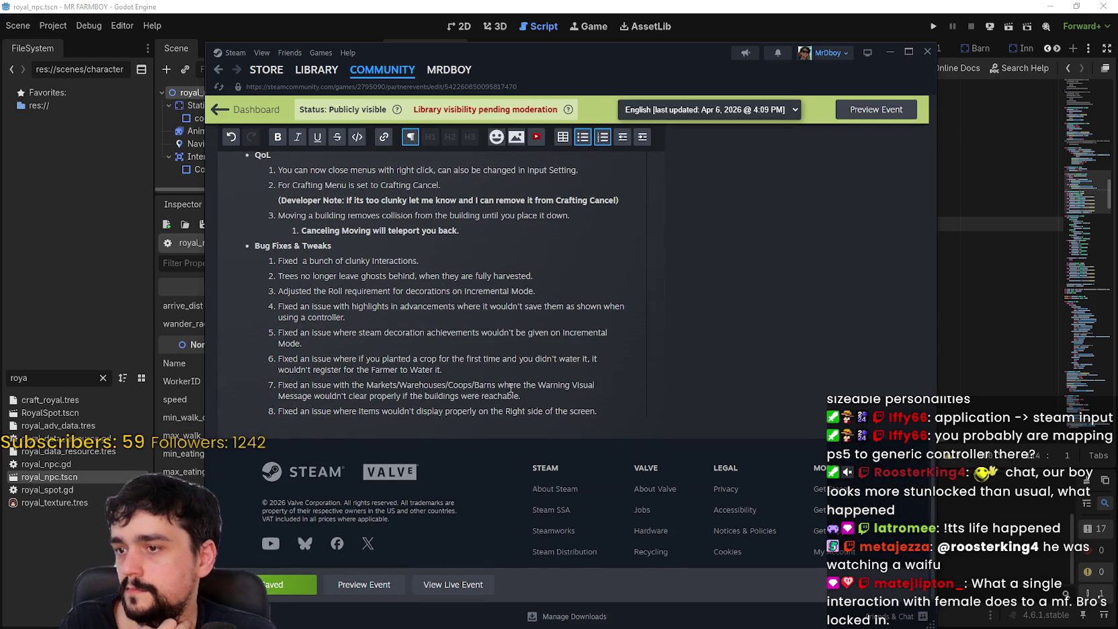
{"action": "triple_click", "coordinate": [281, 365]}
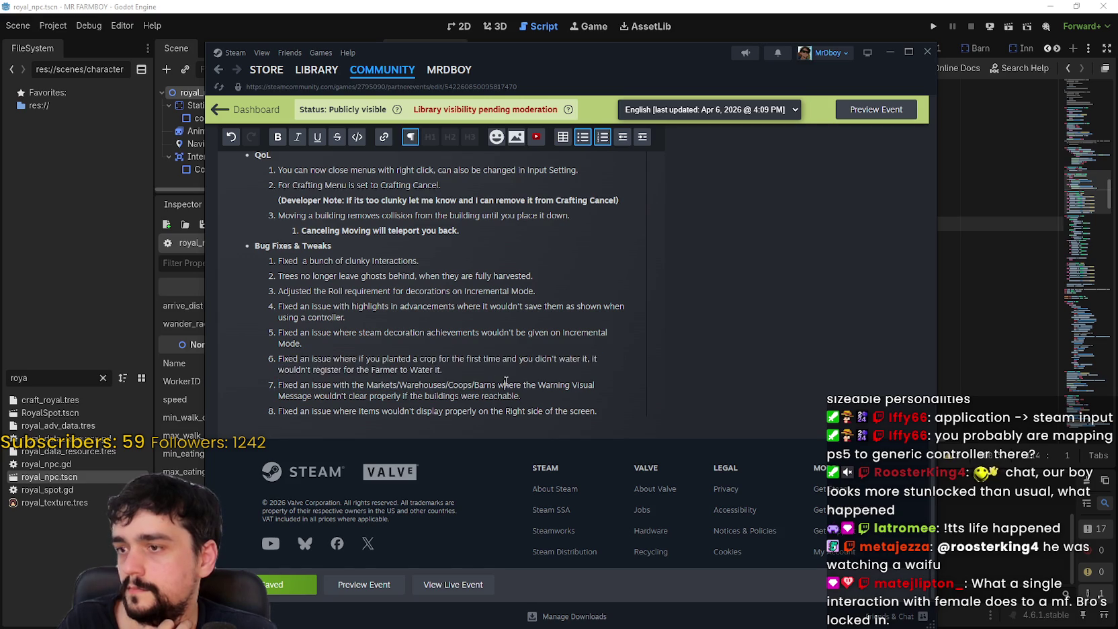
{"action": "scroll", "coordinate": [395, 272], "scroll_direction": "up", "scroll_amount": 4}
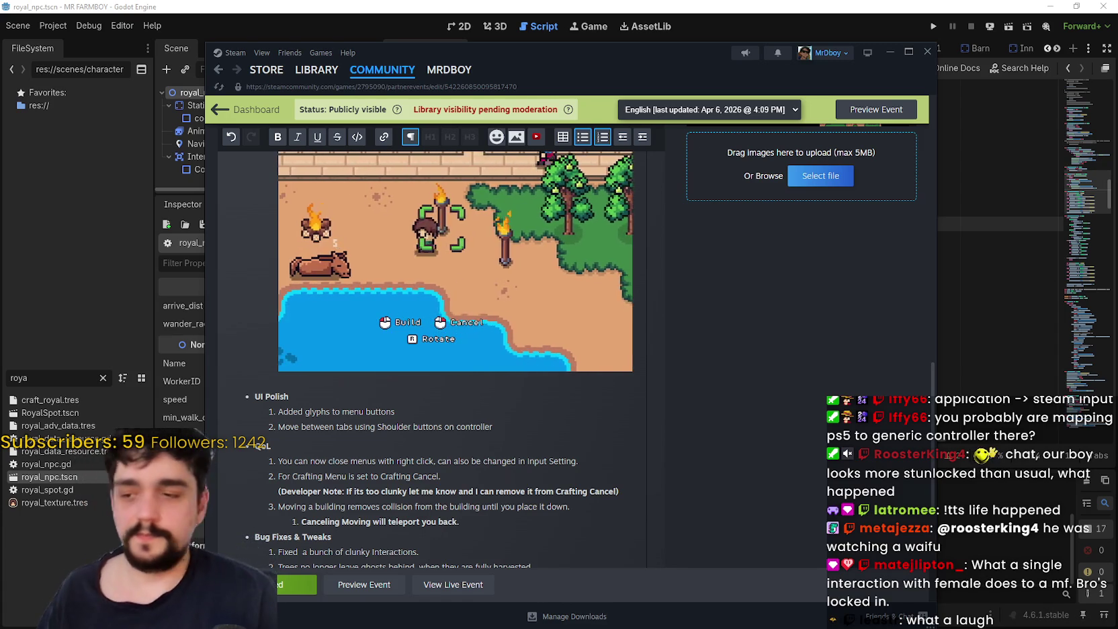
Open the MR FARMBOY store page, then minimize Steam to return to Godot.
{"action": "left_click", "coordinate": [285, 72]}
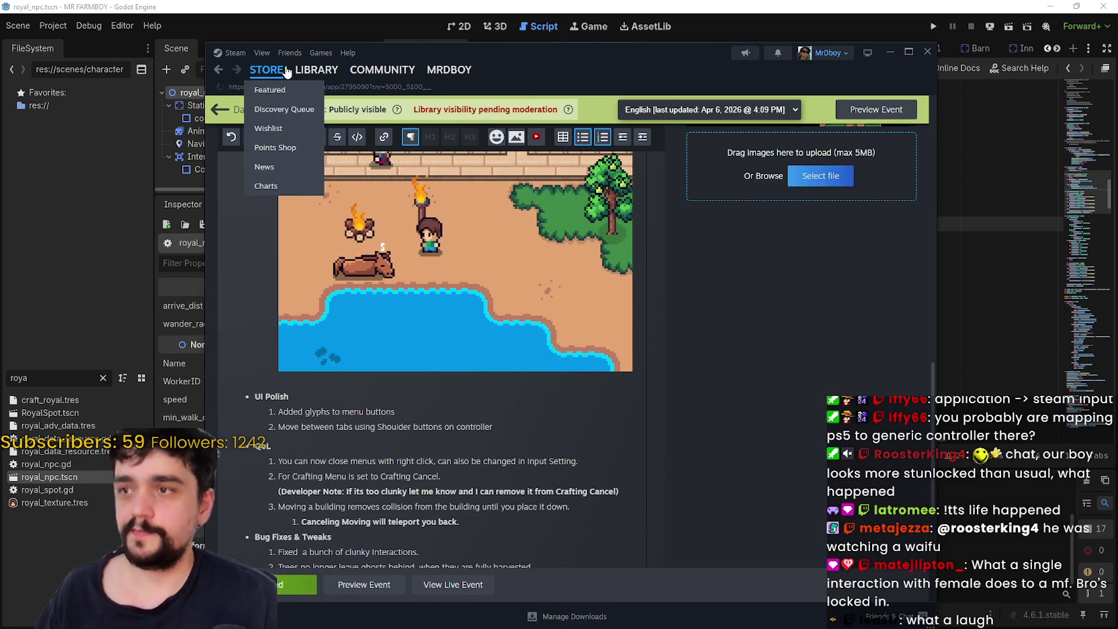
{"action": "mouse_move", "coordinate": [313, 73]}
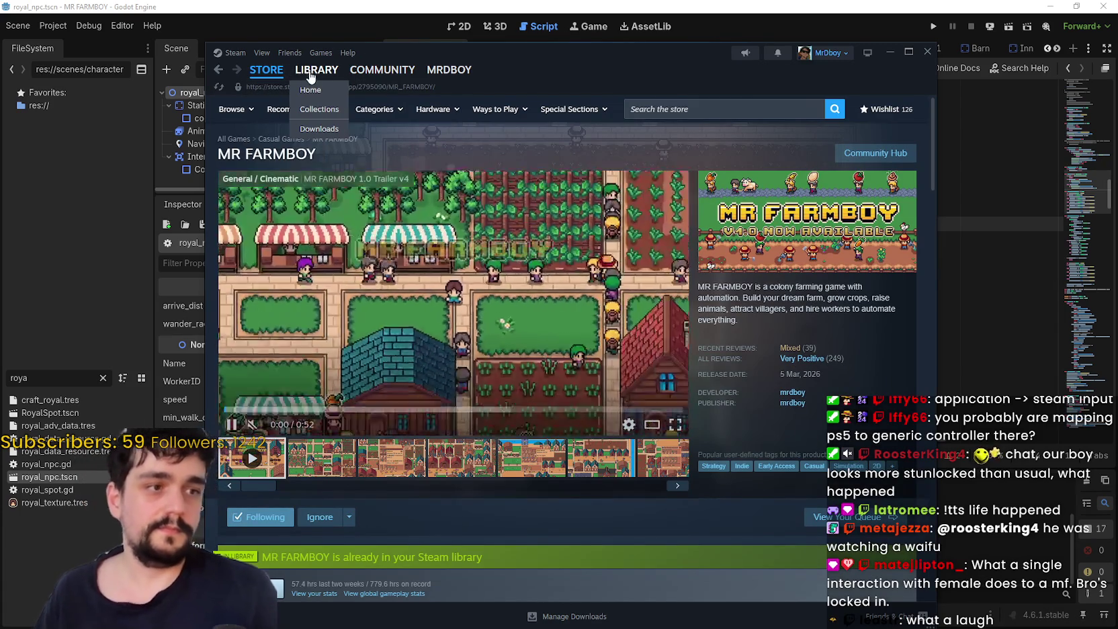
{"action": "mouse_move", "coordinate": [267, 72]}
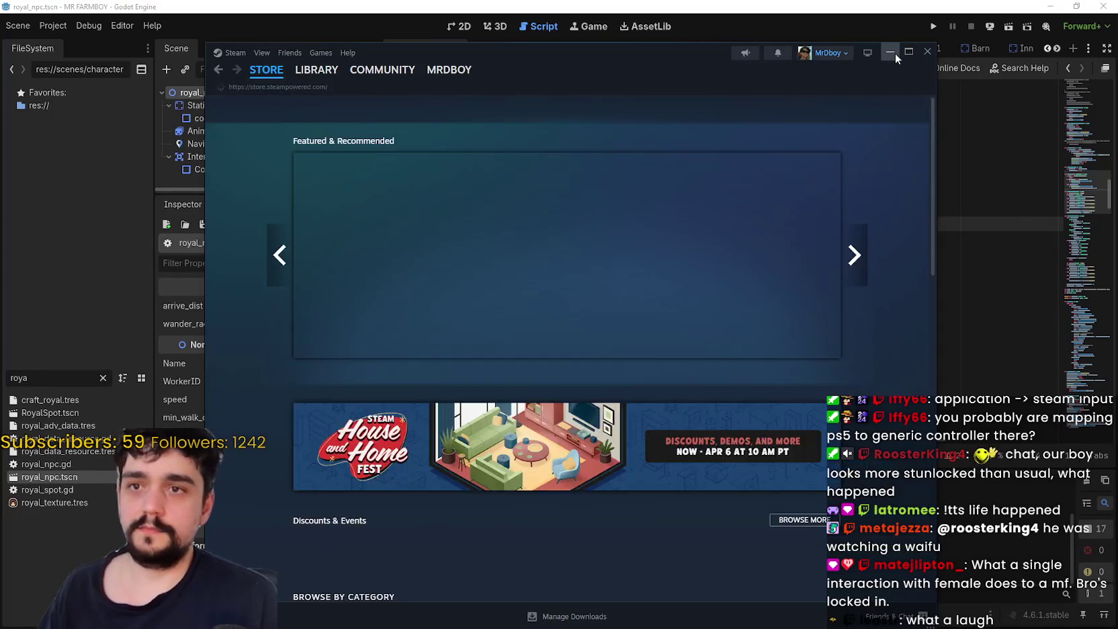
{"action": "left_click", "coordinate": [891, 52]}
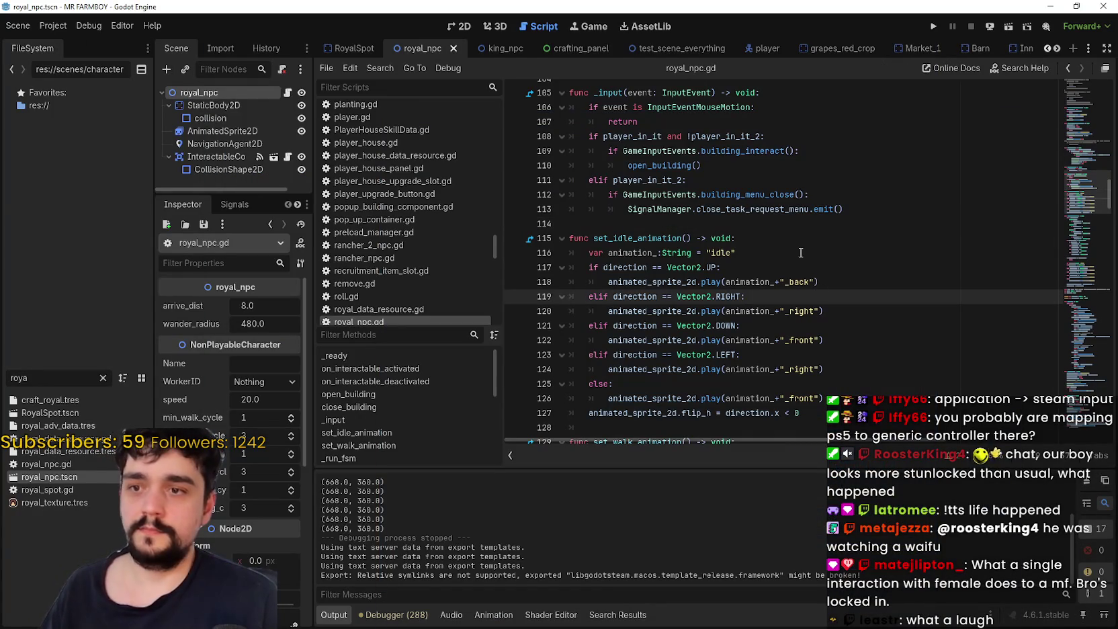
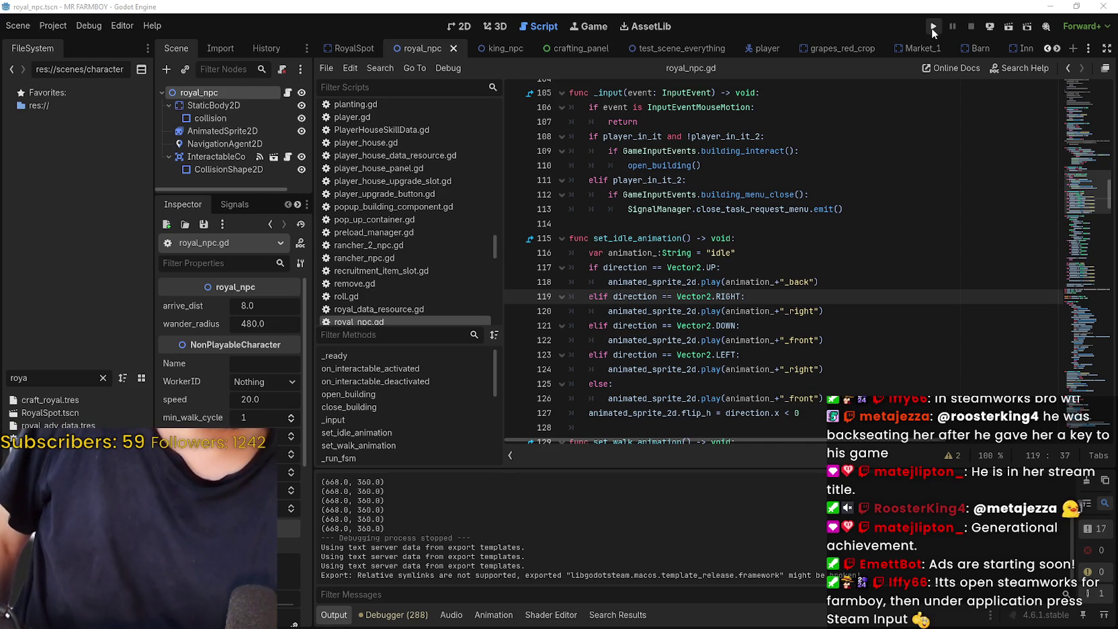
Run the Mr Farmboy debug build from Godot's toolbar, then end the test run with F8.
{"action": "left_click", "coordinate": [955, 69]}
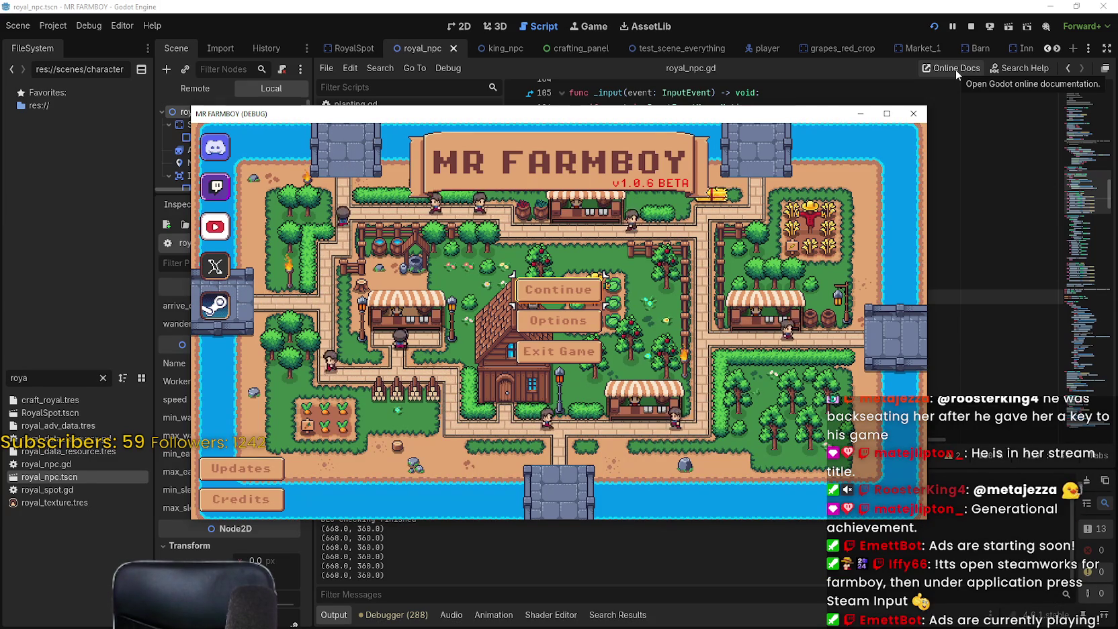
{"action": "key", "text": "F8"}
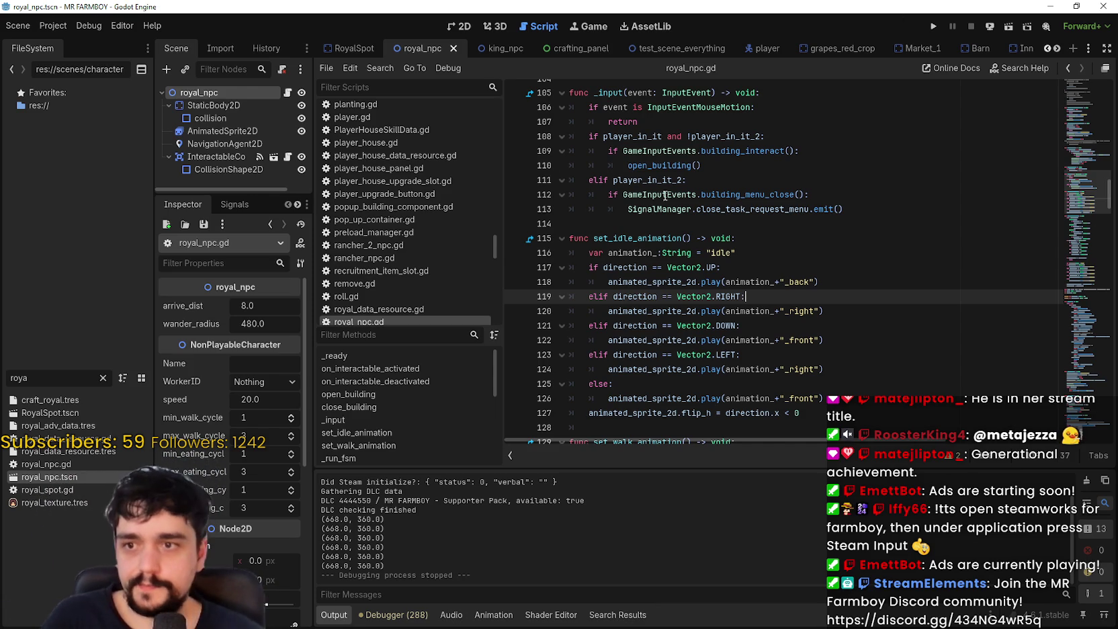
Place the caret on empty line 114 of royal_npc.gd.
{"action": "left_click", "coordinate": [677, 224]}
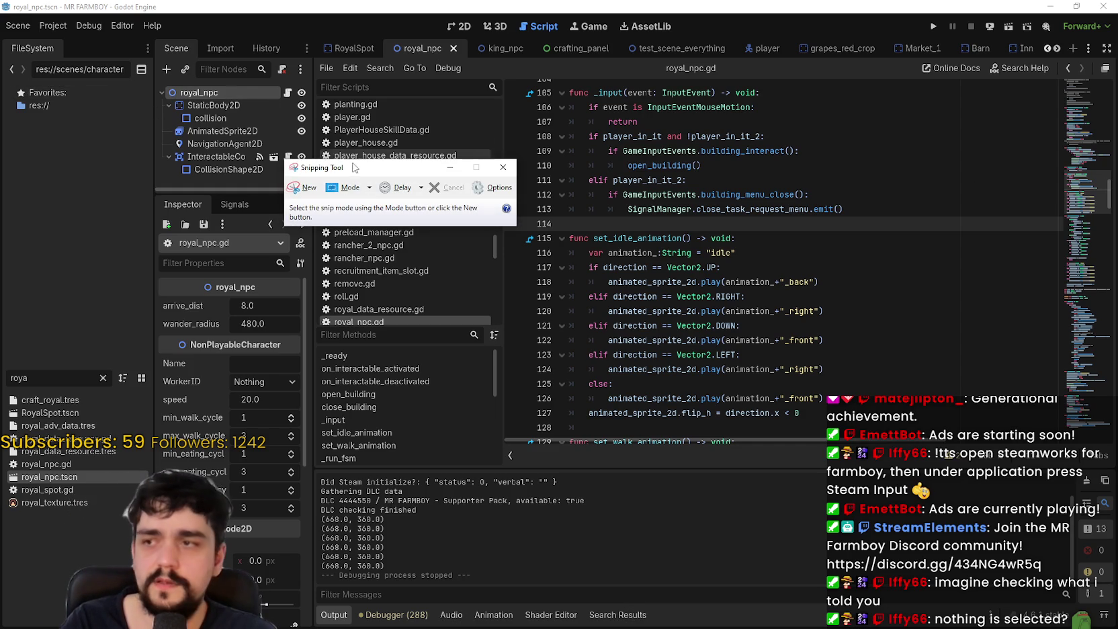
Start a new Snipping Tool capture selection, then bring the Godot editor back in front.
{"action": "left_click", "coordinate": [315, 188]}
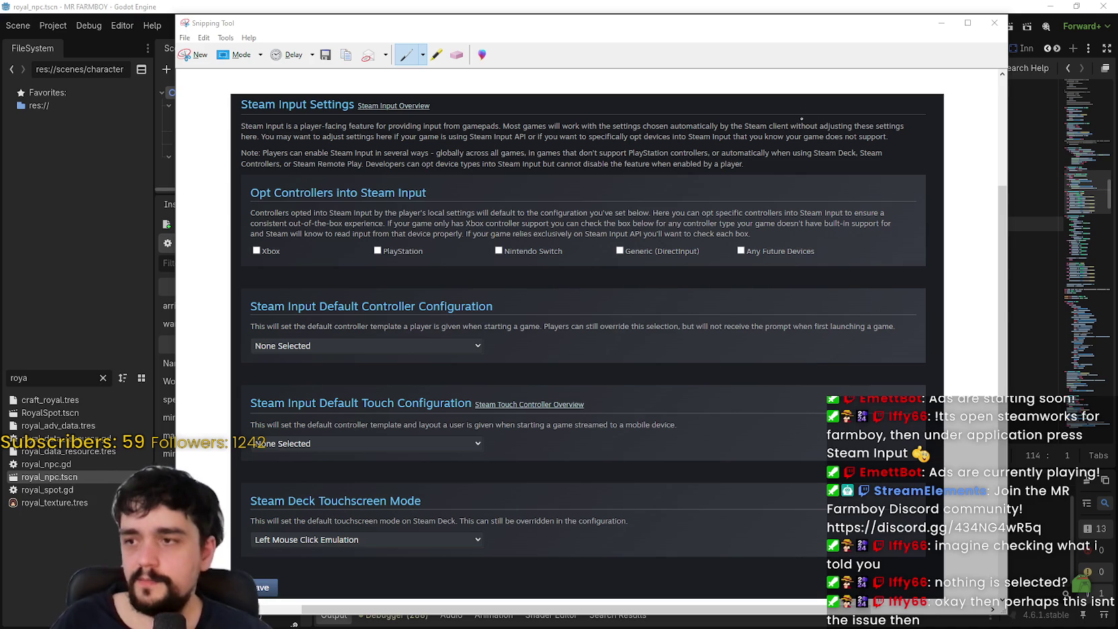
{"action": "left_click", "coordinate": [692, 6]}
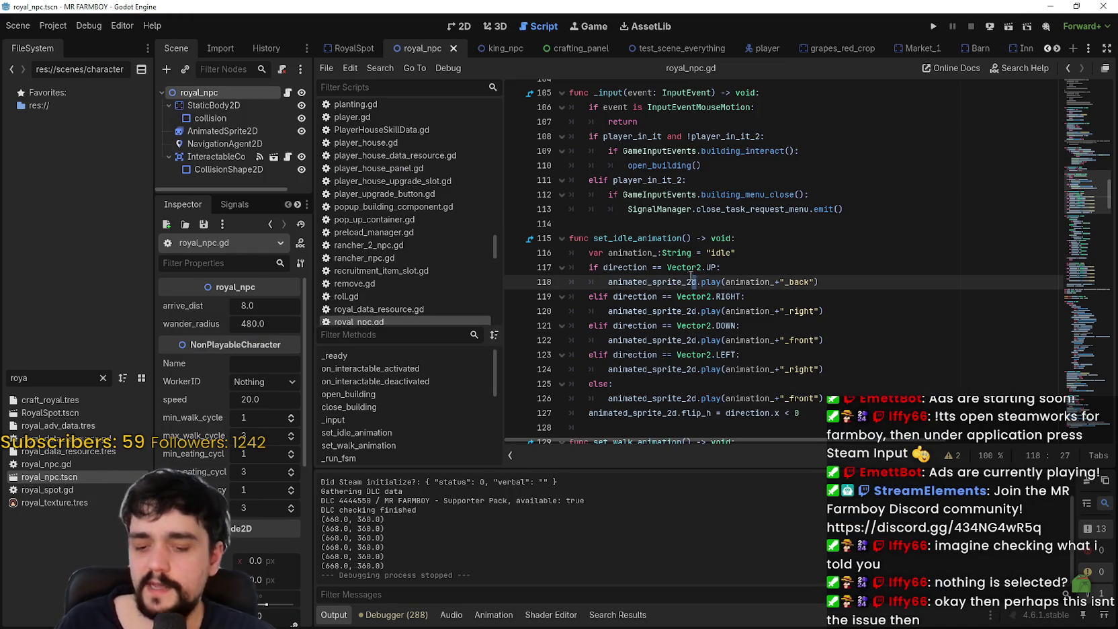
Search all project files for 'steamworks' with Ctrl+Shift+F.
{"action": "key", "text": "ctrl+shift+f"}
{"action": "type", "text": "s"}
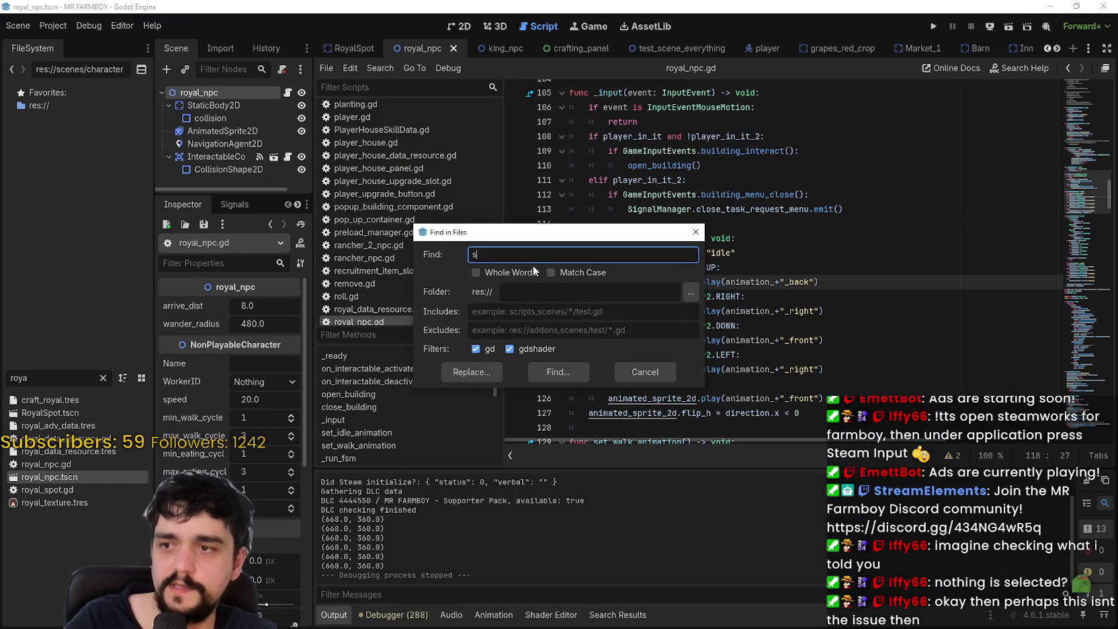
{"action": "type", "text": "teamworks"}
{"action": "key", "text": "Return"}
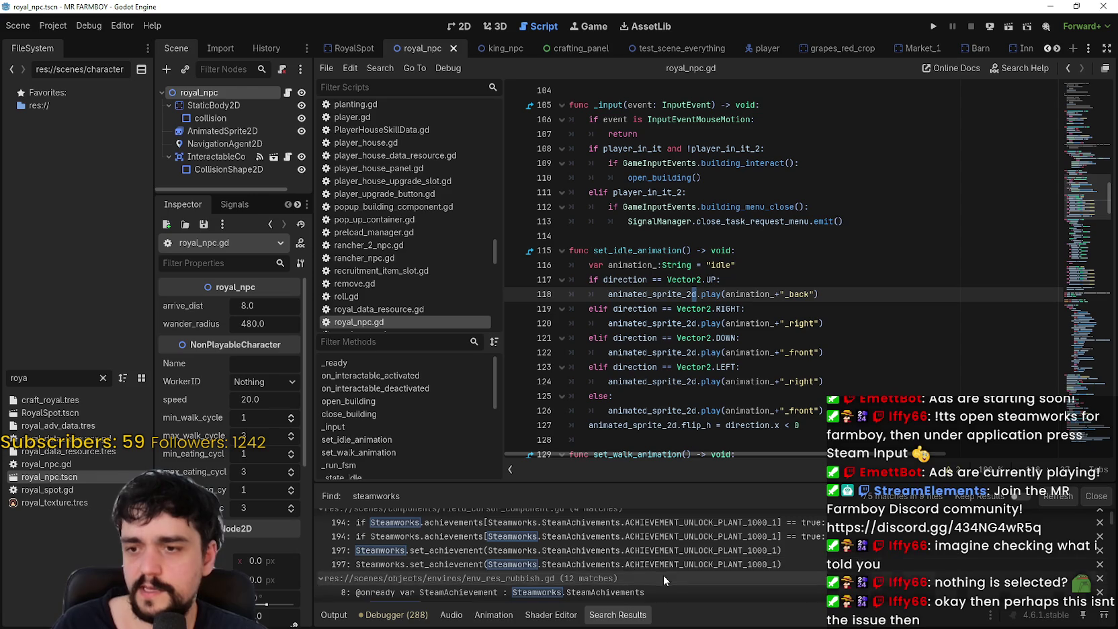
{"action": "scroll", "coordinate": [667, 569], "scroll_direction": "down", "scroll_amount": 3}
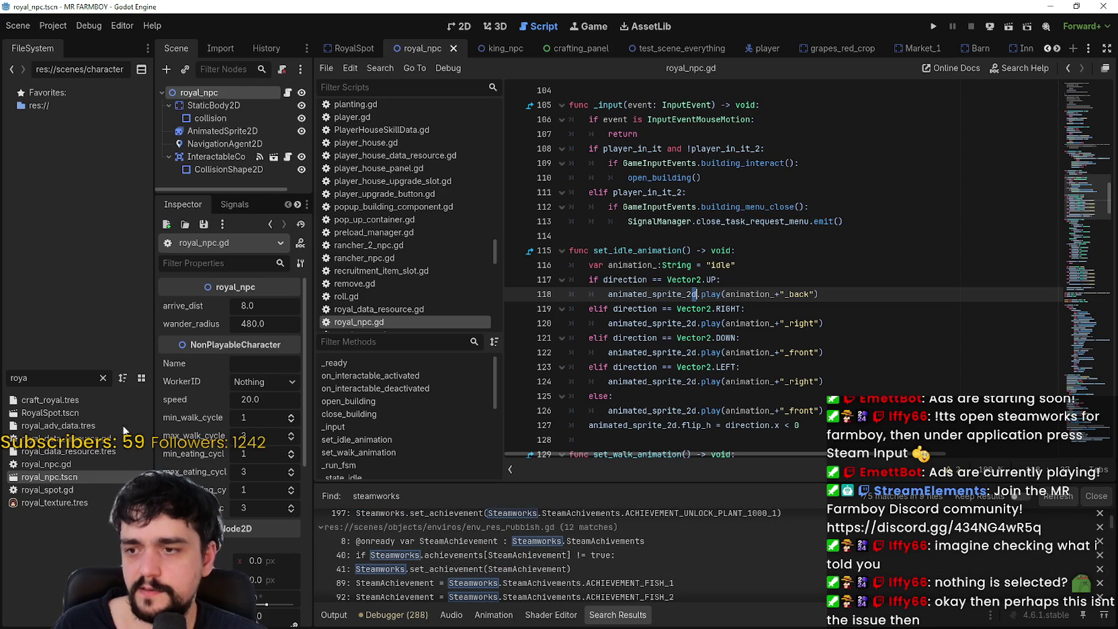
Clear the FileSystem filter and open addons/godotsteam/godotsteam.gdextension in the Inspector.
{"action": "left_click", "coordinate": [103, 378]}
{"action": "scroll", "coordinate": [91, 174], "scroll_direction": "up", "scroll_amount": 6}
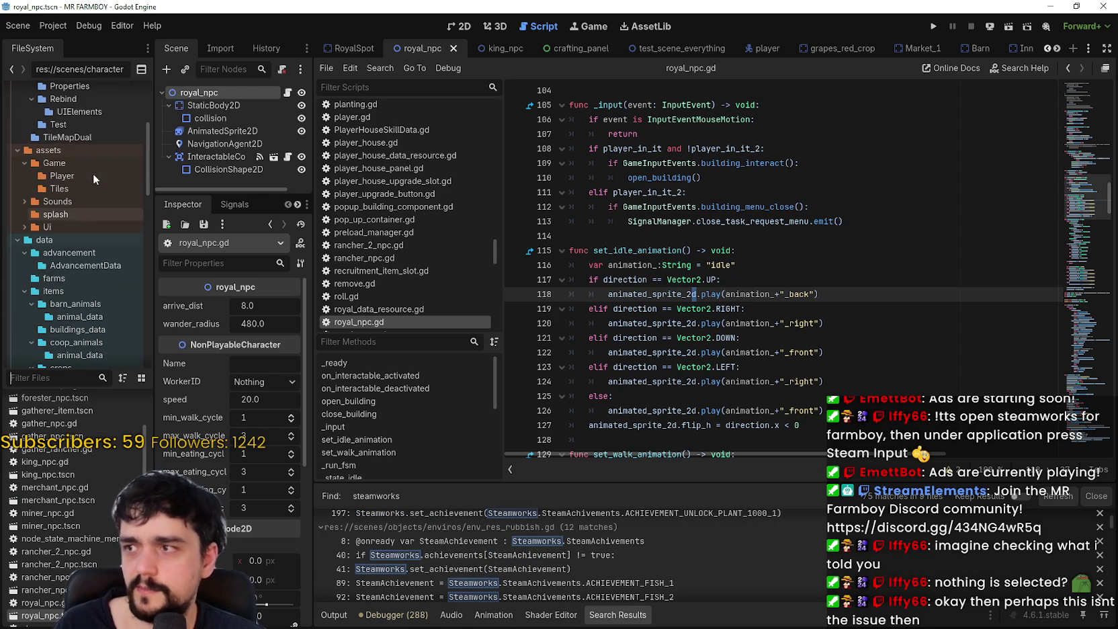
{"action": "scroll", "coordinate": [90, 172], "scroll_direction": "up", "scroll_amount": 4}
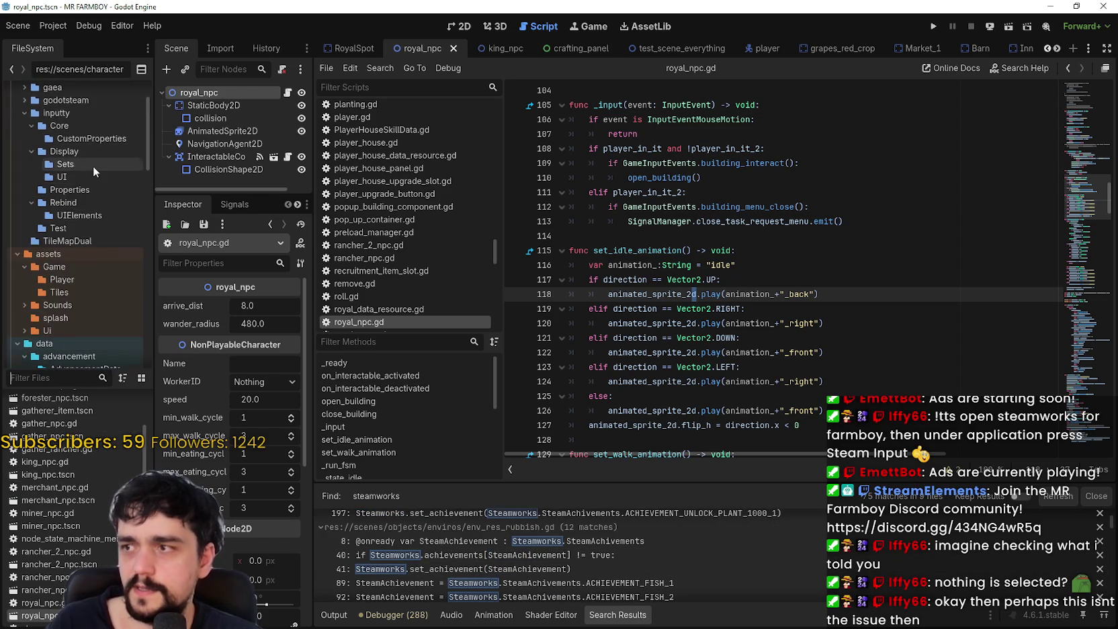
{"action": "left_click", "coordinate": [78, 169]}
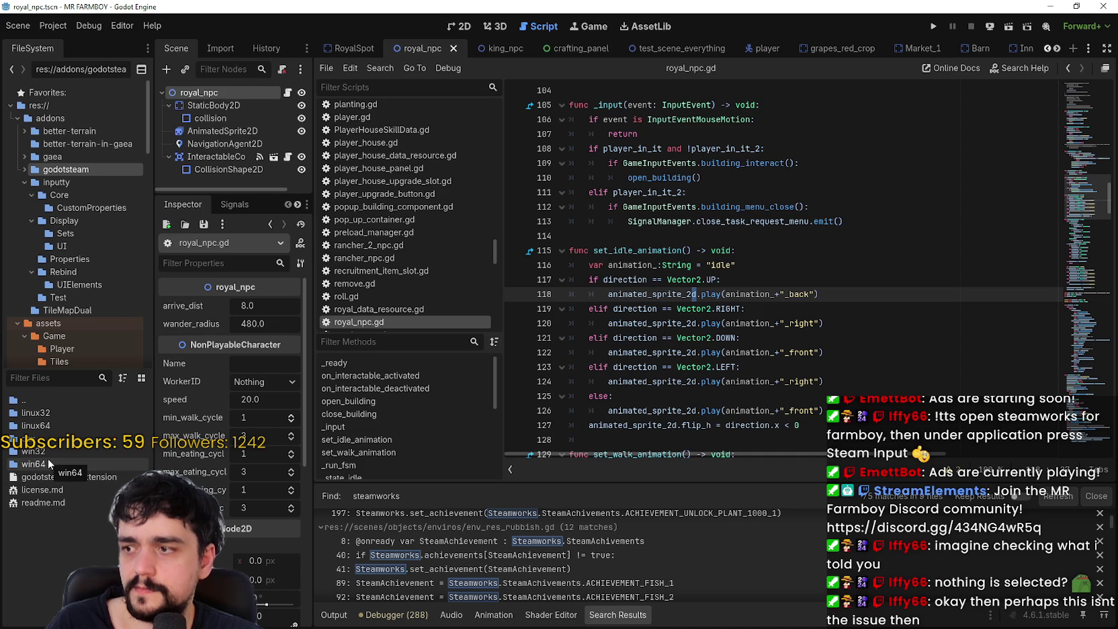
{"action": "double_click", "coordinate": [98, 479]}
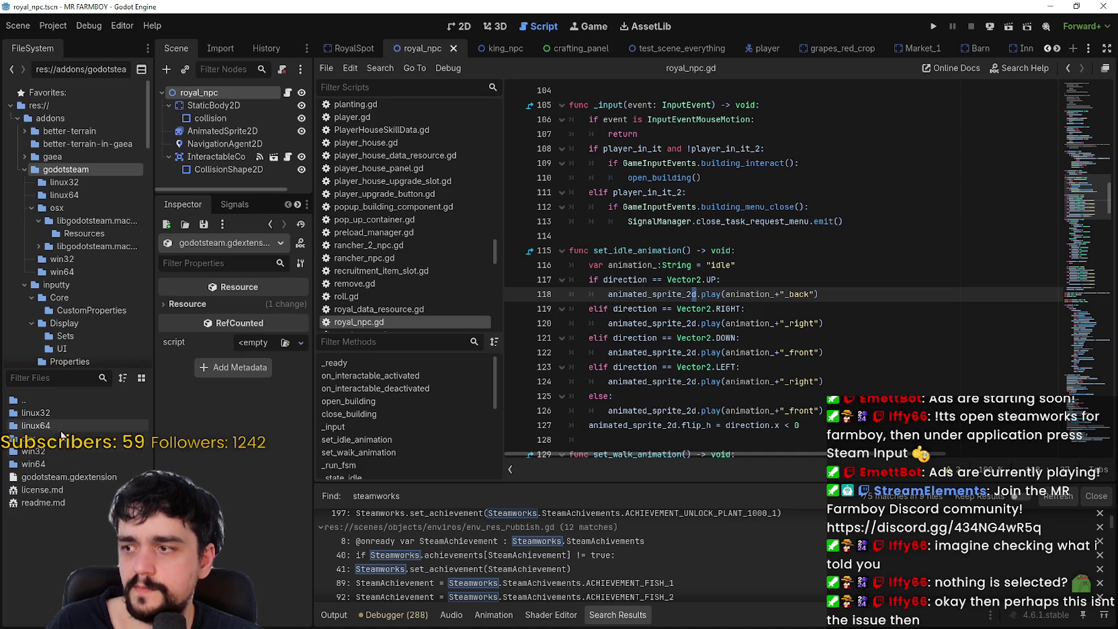
{"action": "scroll", "coordinate": [732, 559], "scroll_direction": "down", "scroll_amount": 1}
{"action": "scroll", "coordinate": [732, 559], "scroll_direction": "up", "scroll_amount": 1}
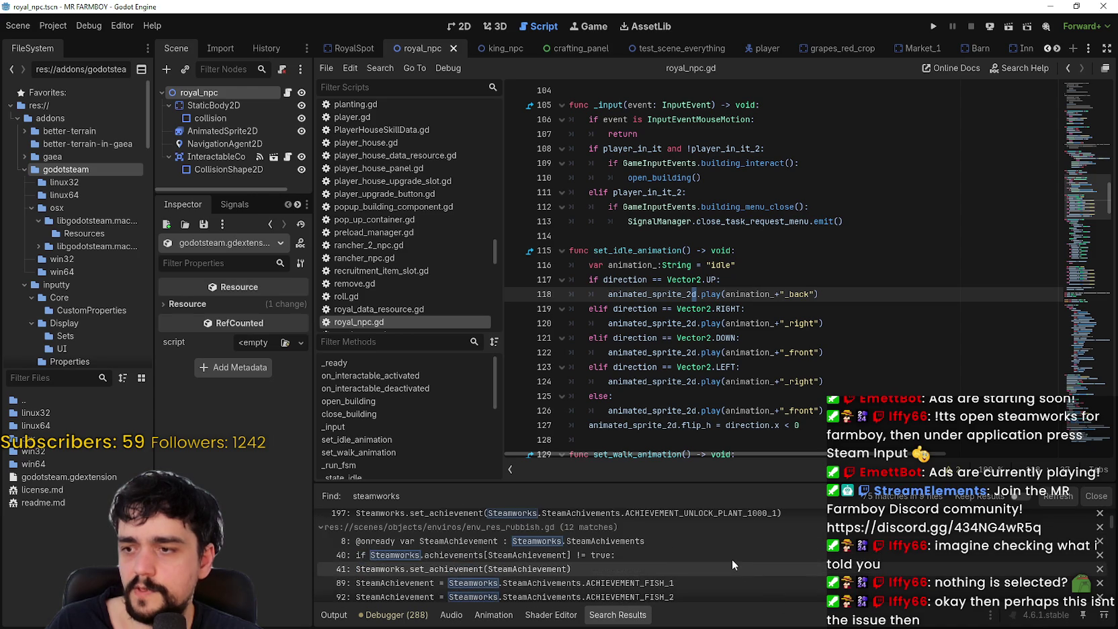
{"action": "scroll", "coordinate": [1112, 549], "scroll_direction": "down", "scroll_amount": 5}
{"action": "left_click_drag", "start_coordinate": [1112, 549], "coordinate": [1102, 605]}
{"action": "left_click", "coordinate": [674, 590]}
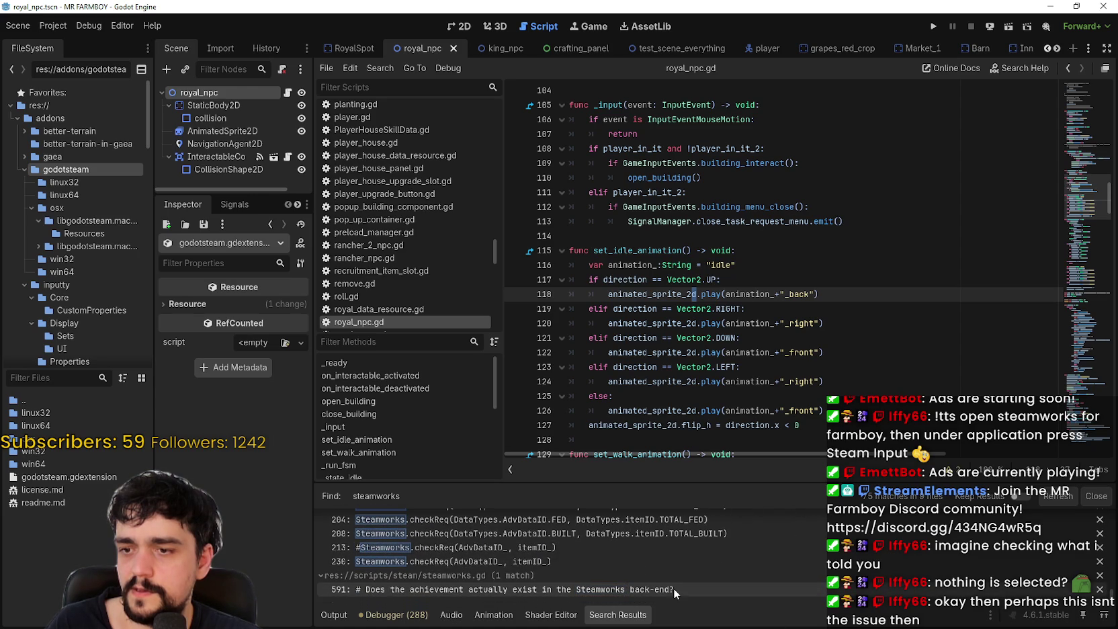
Open steamworks.gd at the line 591 match and review the Steam code near line 558.
{"action": "left_click", "coordinate": [673, 589]}
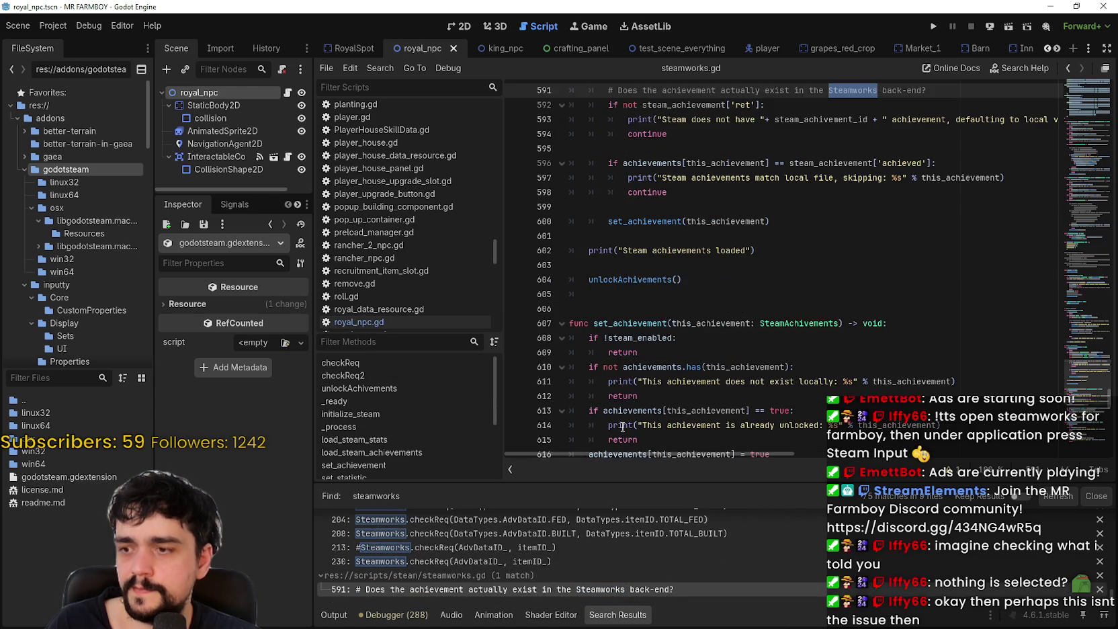
{"action": "scroll", "coordinate": [669, 430], "scroll_direction": "up", "scroll_amount": 6}
{"action": "left_click_drag", "start_coordinate": [683, 272], "coordinate": [685, 264]}
{"action": "scroll", "coordinate": [685, 264], "scroll_direction": "up", "scroll_amount": 7}
{"action": "left_click", "coordinate": [692, 236]}
{"action": "scroll", "coordinate": [755, 320], "scroll_direction": "up", "scroll_amount": 3}
{"action": "double_click", "coordinate": [600, 337]}
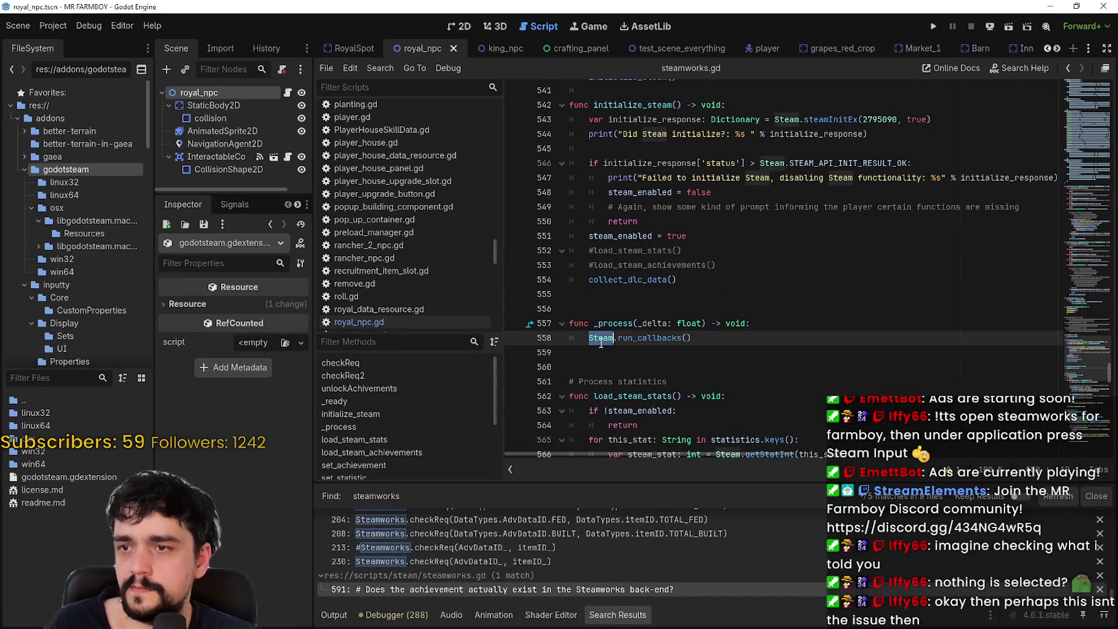
{"action": "scroll", "coordinate": [760, 354], "scroll_direction": "up", "scroll_amount": 17}
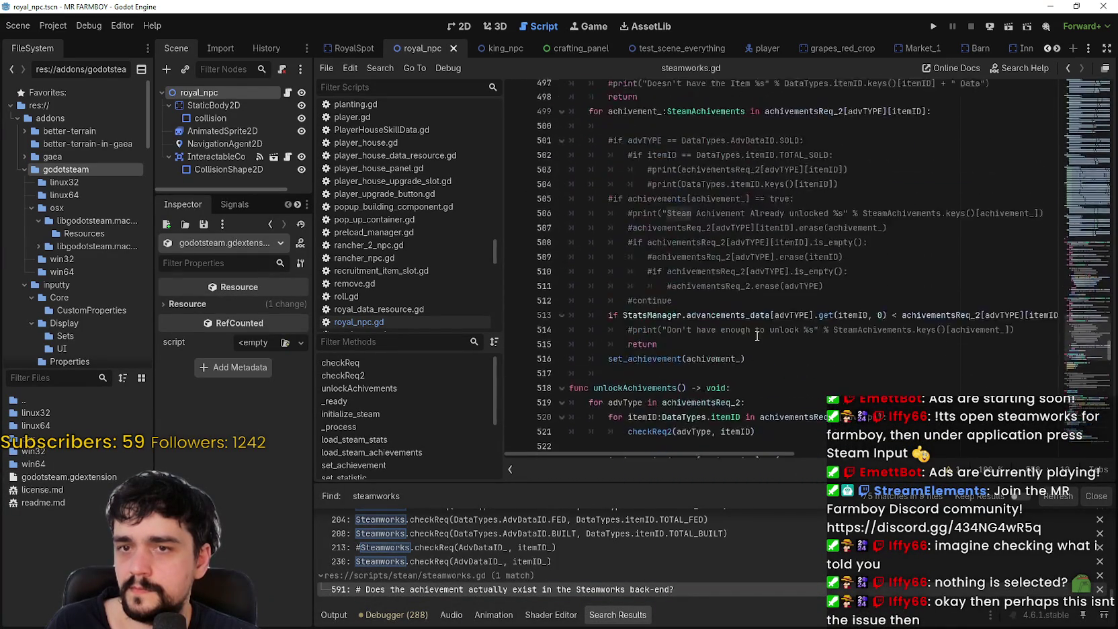
Use the minimap to jump to the initialize_steam call on line 540.
{"action": "left_click_drag", "start_coordinate": [1071, 330], "coordinate": [1079, 52]}
{"action": "mouse_move", "coordinate": [1078, 94]}
{"action": "left_mouse_down"}
{"action": "mouse_move", "coordinate": [1066, 308]}
{"action": "mouse_move", "coordinate": [1052, 348]}
{"action": "left_mouse_up"}
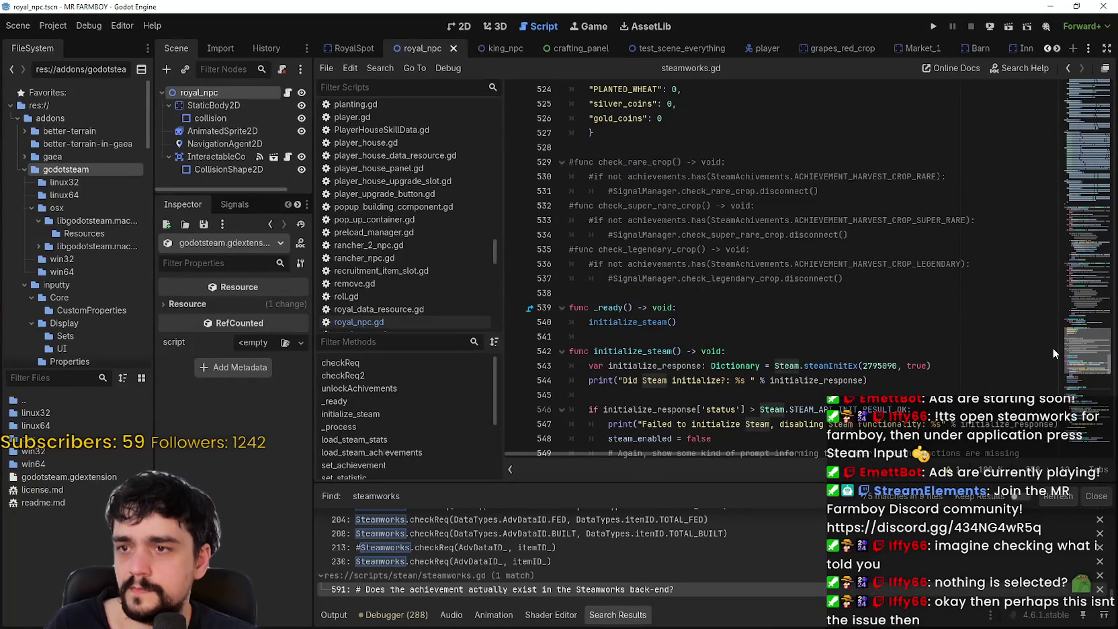
{"action": "scroll", "coordinate": [1053, 348], "scroll_direction": "down", "scroll_amount": 1}
{"action": "double_click", "coordinate": [628, 306]}
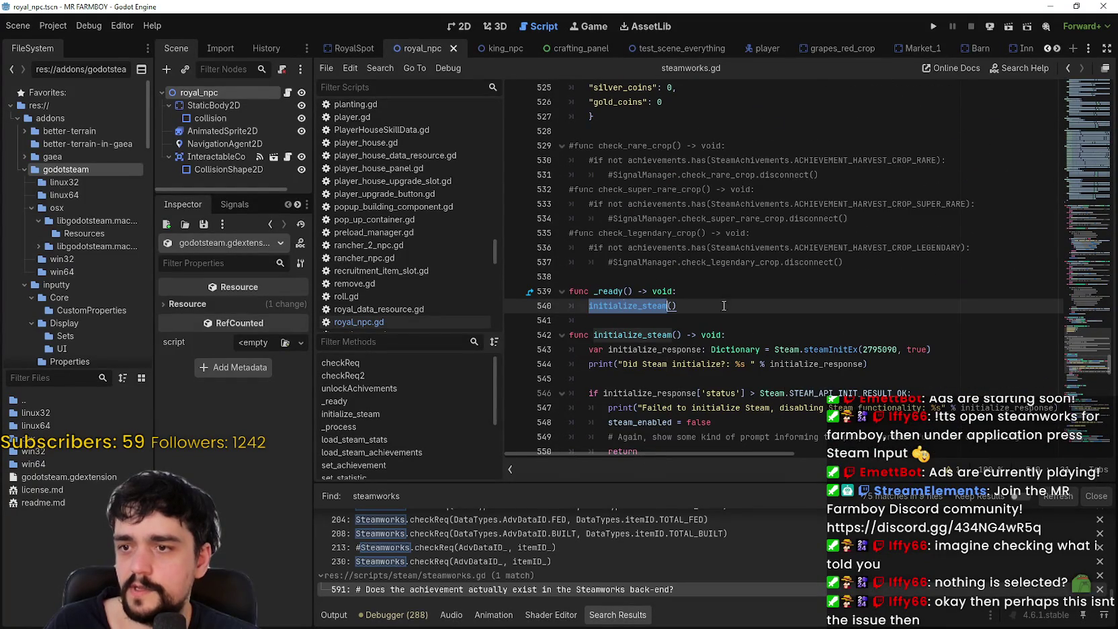
{"action": "scroll", "coordinate": [683, 304], "scroll_direction": "down", "scroll_amount": 4}
Add a new blank line after collect_dlc_data() on line 554.
{"action": "left_click", "coordinate": [752, 322]}
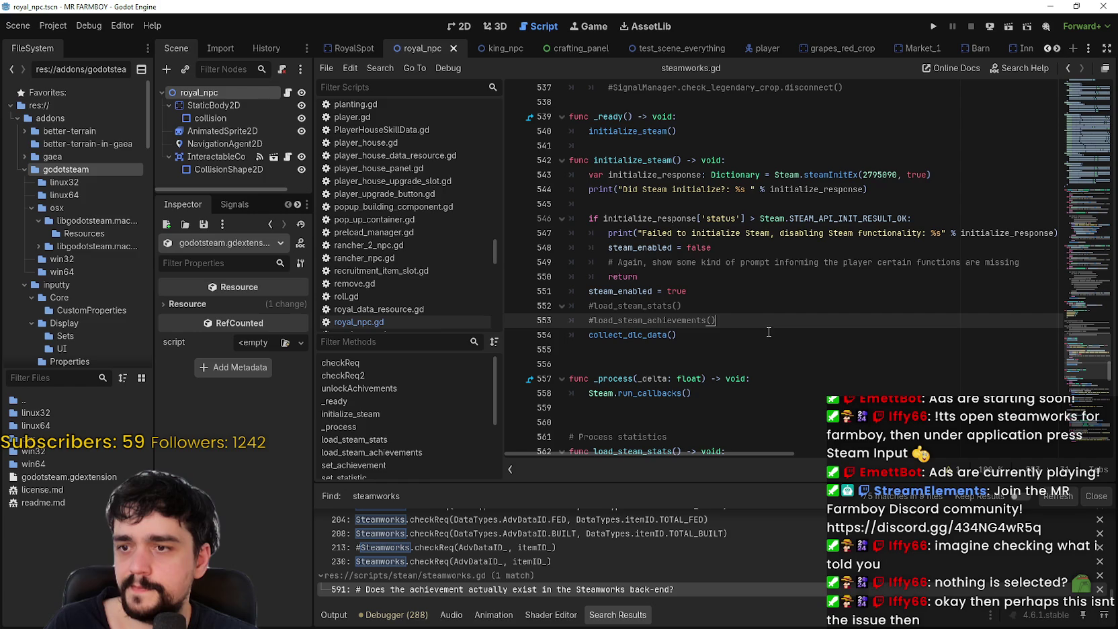
{"action": "left_click", "coordinate": [736, 336]}
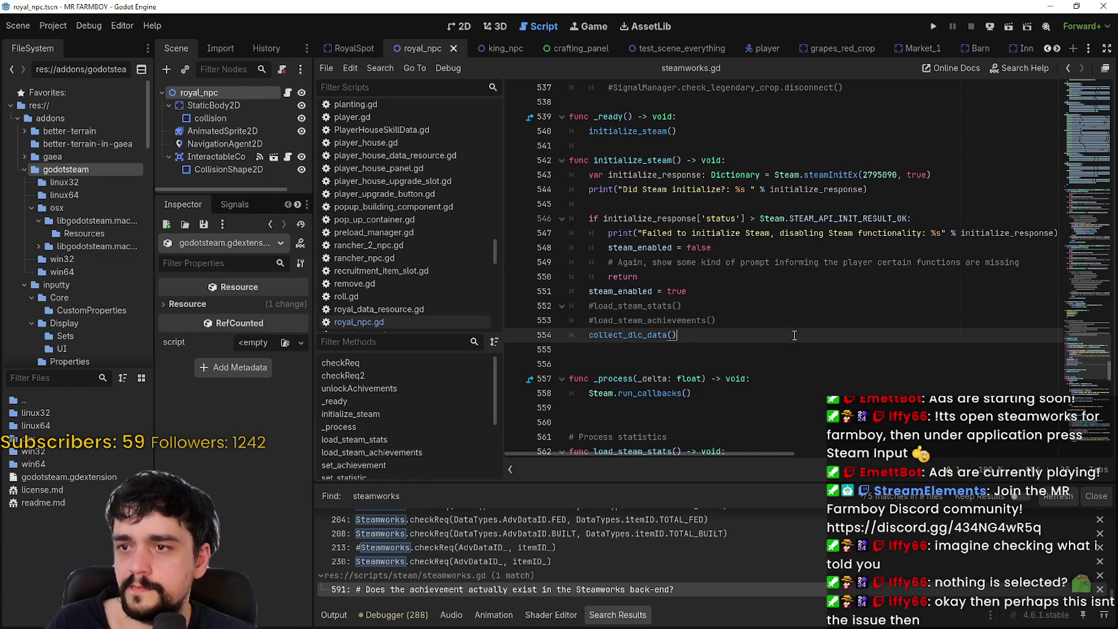
{"action": "scroll", "coordinate": [793, 329], "scroll_direction": "down", "scroll_amount": 2}
{"action": "scroll", "coordinate": [789, 316], "scroll_direction": "up", "scroll_amount": 5}
{"action": "scroll", "coordinate": [785, 302], "scroll_direction": "down", "scroll_amount": 5}
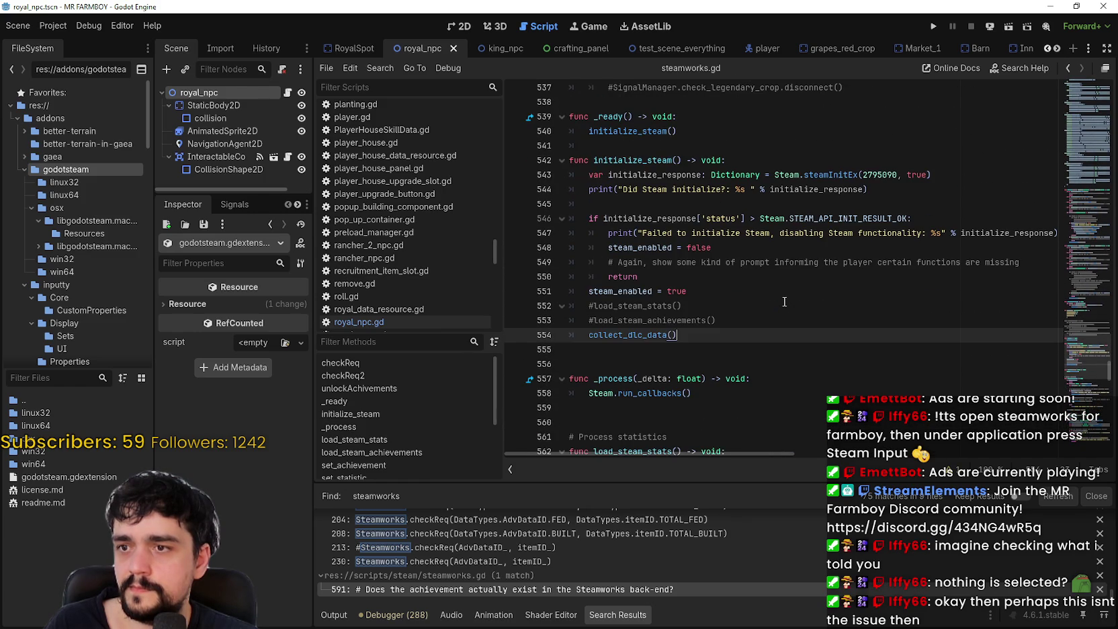
{"action": "scroll", "coordinate": [784, 302], "scroll_direction": "down", "scroll_amount": 3}
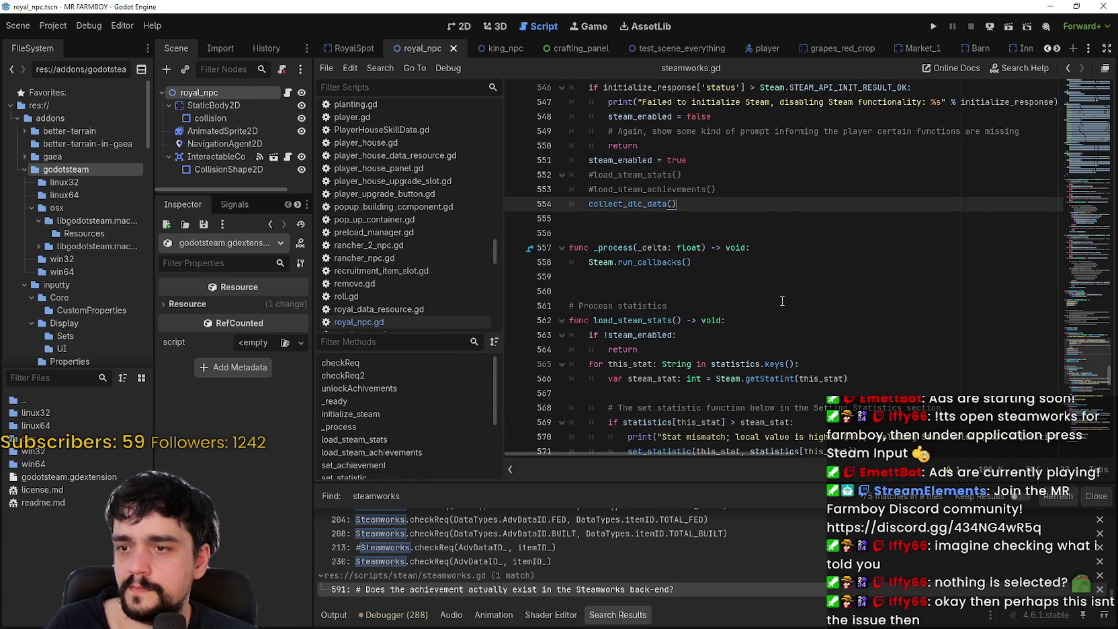
{"action": "scroll", "coordinate": [782, 302], "scroll_direction": "up", "scroll_amount": 3}
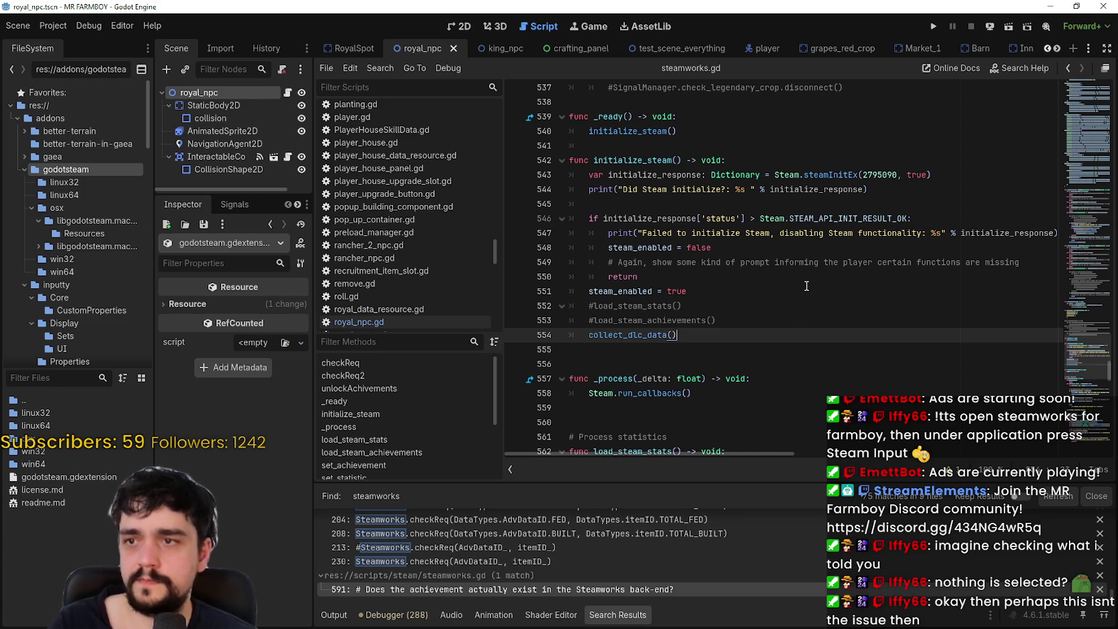
{"action": "key", "text": "Return"}
Type Steam.Input on line 555 after browsing the Steam. completions.
{"action": "scroll", "coordinate": [806, 282], "scroll_direction": "down", "scroll_amount": 2}
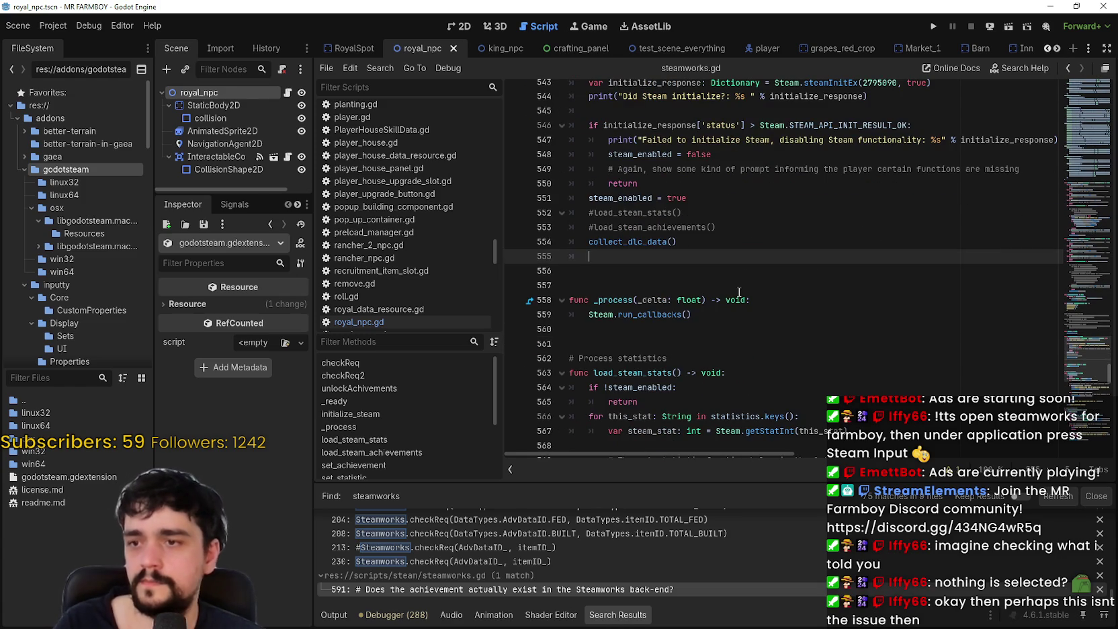
{"action": "type", "text": "S"}
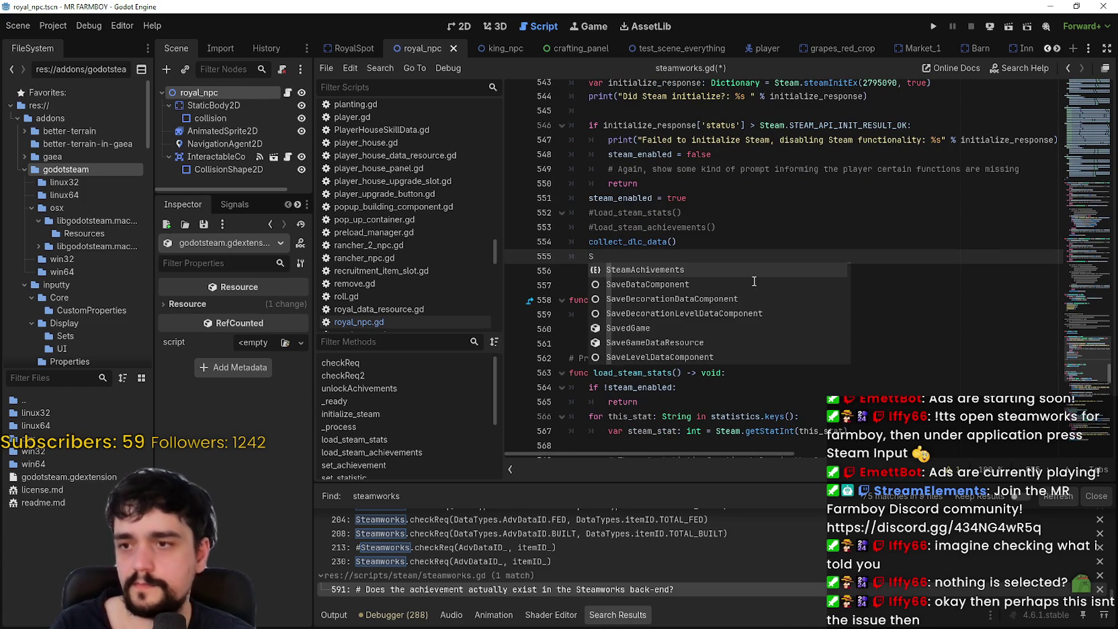
{"action": "type", "text": "team."}
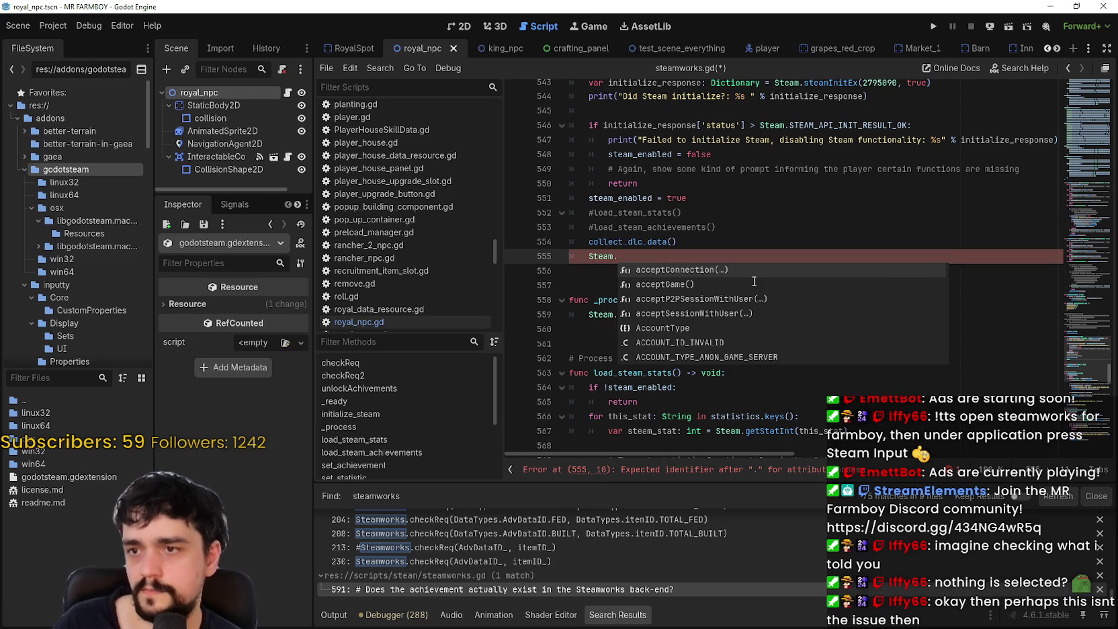
{"action": "scroll", "coordinate": [754, 280], "scroll_direction": "down", "scroll_amount": 8}
{"action": "scroll", "coordinate": [753, 279], "scroll_direction": "down", "scroll_amount": 10}
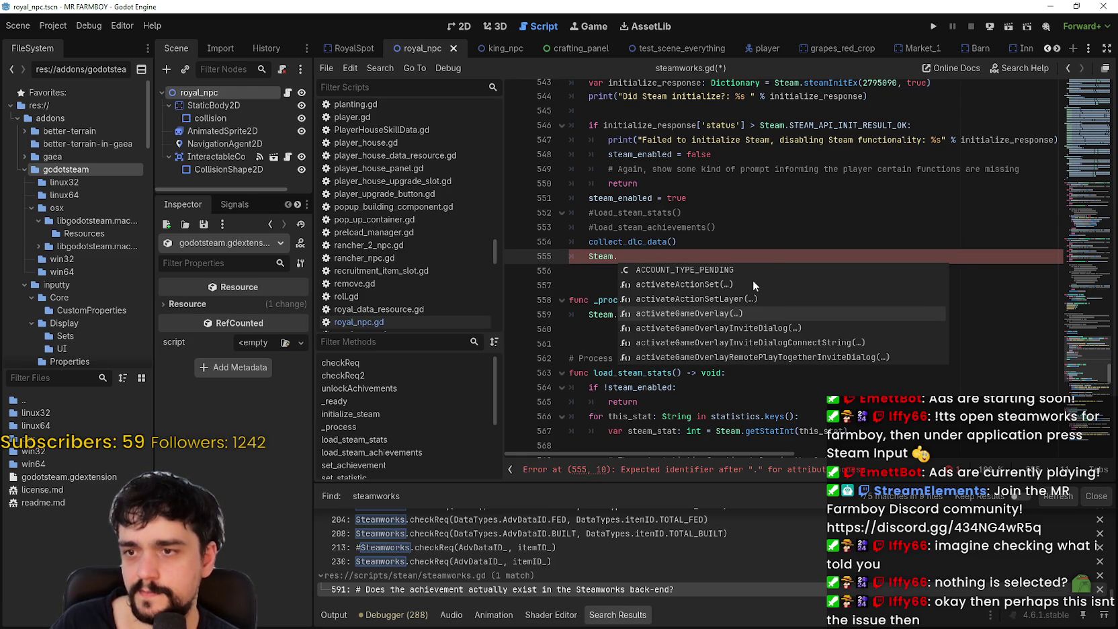
{"action": "scroll", "coordinate": [753, 280], "scroll_direction": "down", "scroll_amount": 5}
{"action": "scroll", "coordinate": [753, 280], "scroll_direction": "down", "scroll_amount": 8}
{"action": "scroll", "coordinate": [753, 279], "scroll_direction": "down", "scroll_amount": 2}
{"action": "type", "text": "S"}
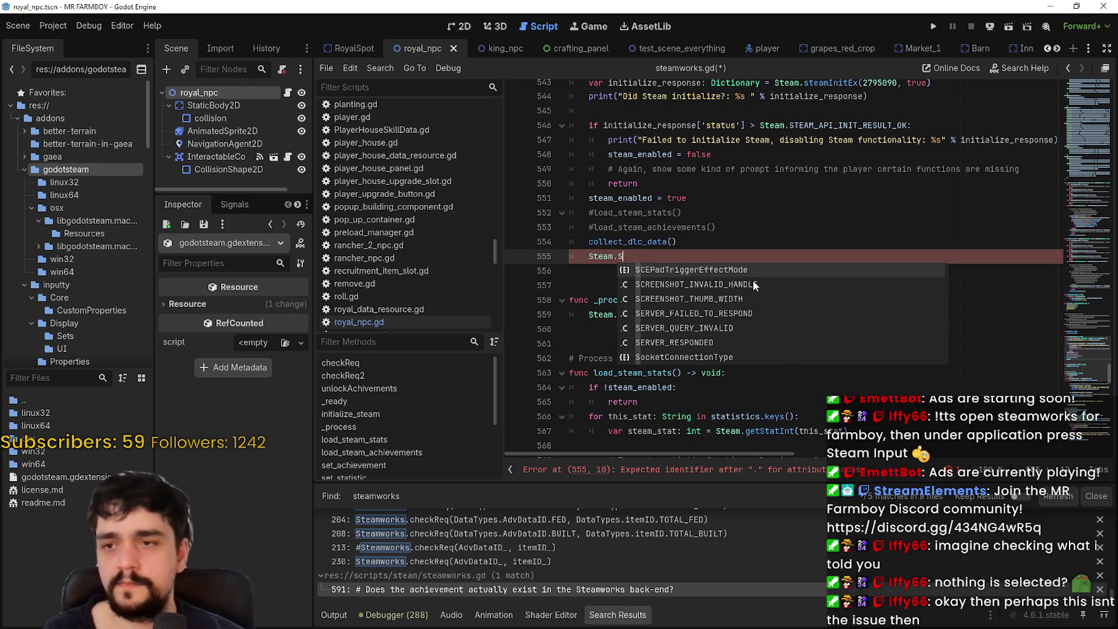
{"action": "type", "text": "t"}
{"action": "key", "text": "BackSpace"}
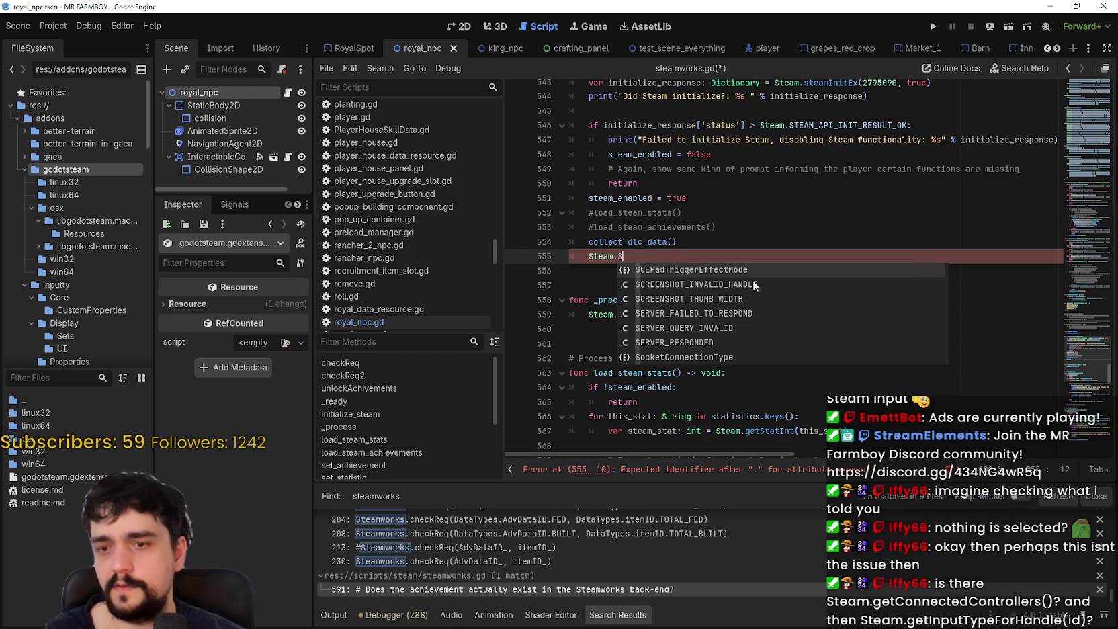
{"action": "key", "text": "BackSpace"}
{"action": "type", "text": "Input"}
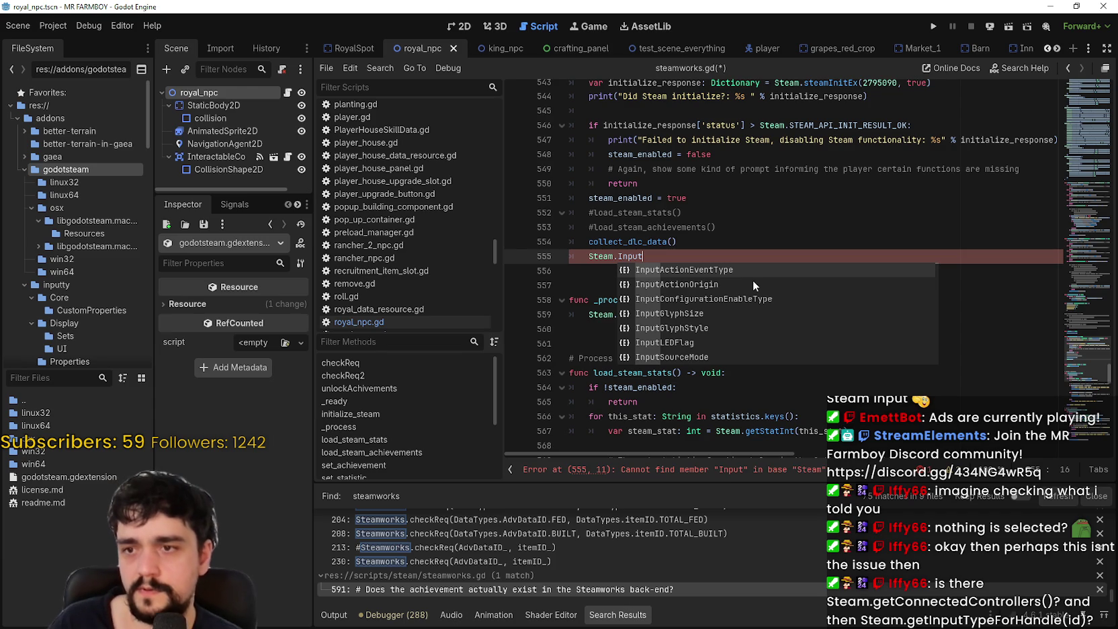
Browse the Steam Input completions through PS4, PS5 and Steam Controller input origins.
{"action": "key", "text": "Down"}
{"action": "key", "text": "Down"}
{"action": "key", "text": "Down"}
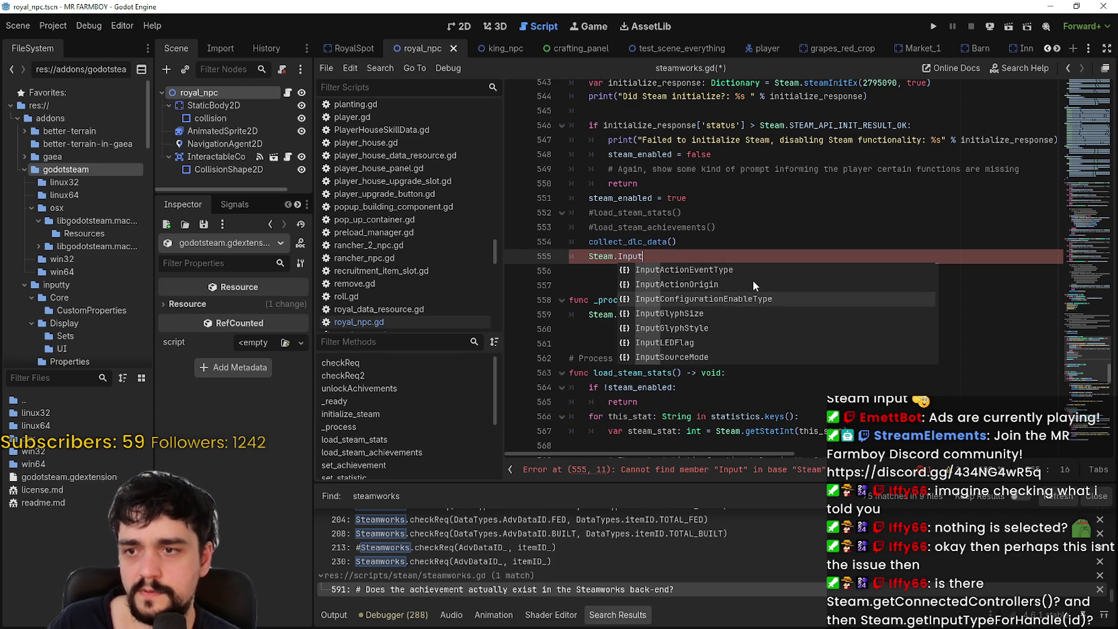
{"action": "key", "text": "Down"}
{"action": "key", "text": "Down"}
{"action": "key", "text": "Down"}
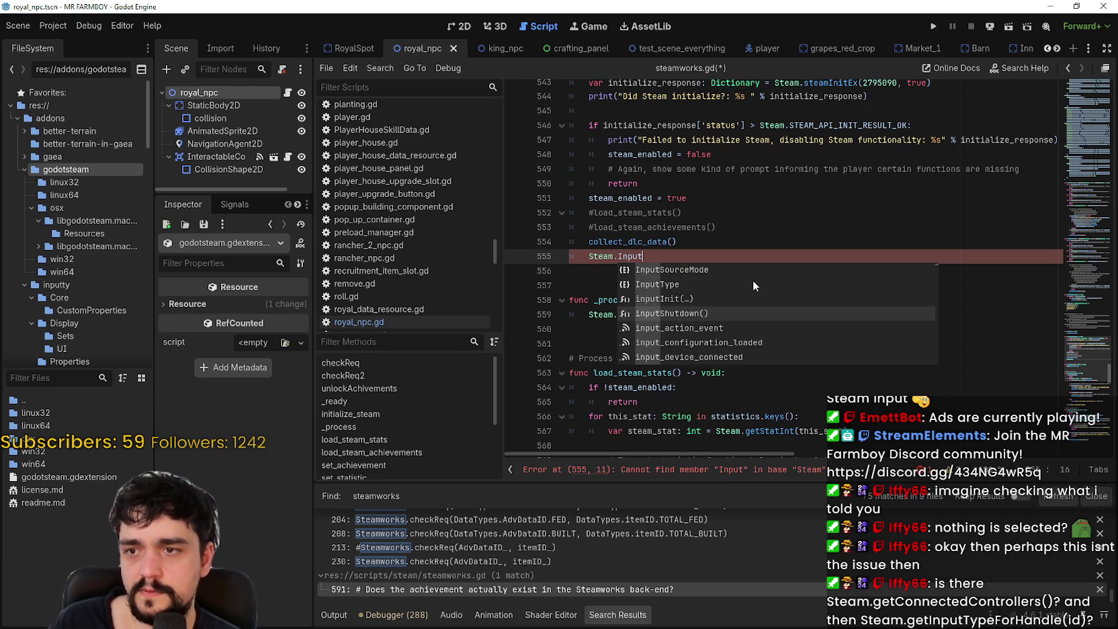
{"action": "key", "text": "Down"}
{"action": "key", "text": "Down"}
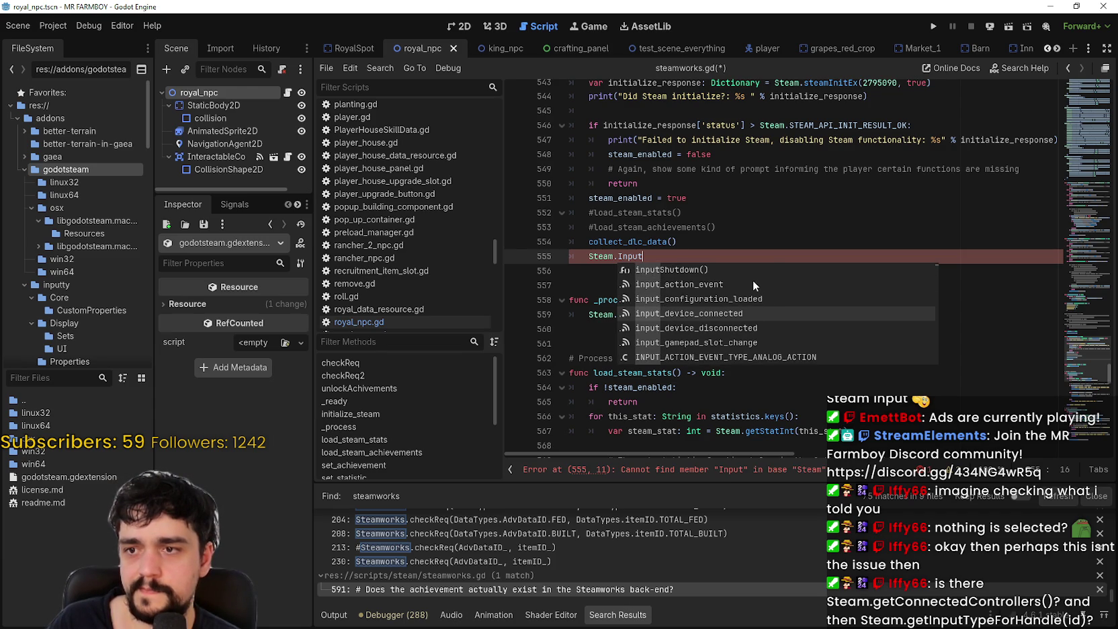
{"action": "key", "text": "Down"}
{"action": "key", "text": "Down"}
{"action": "key", "text": "Down"}
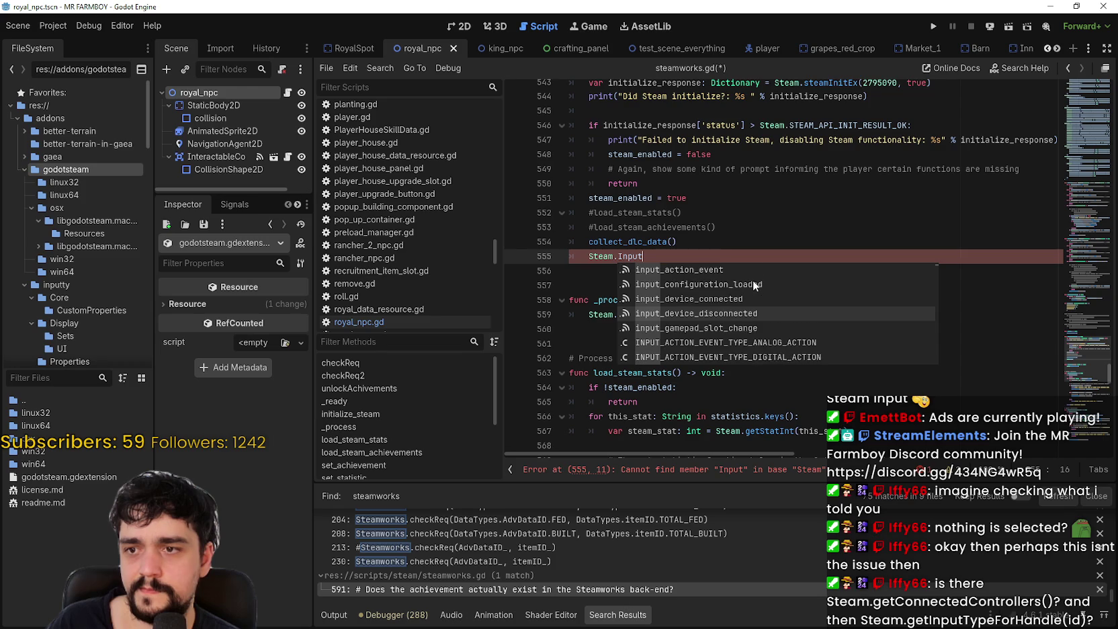
{"action": "key", "text": "Down"}
{"action": "key", "text": "Down"}
{"action": "key", "text": "Down"}
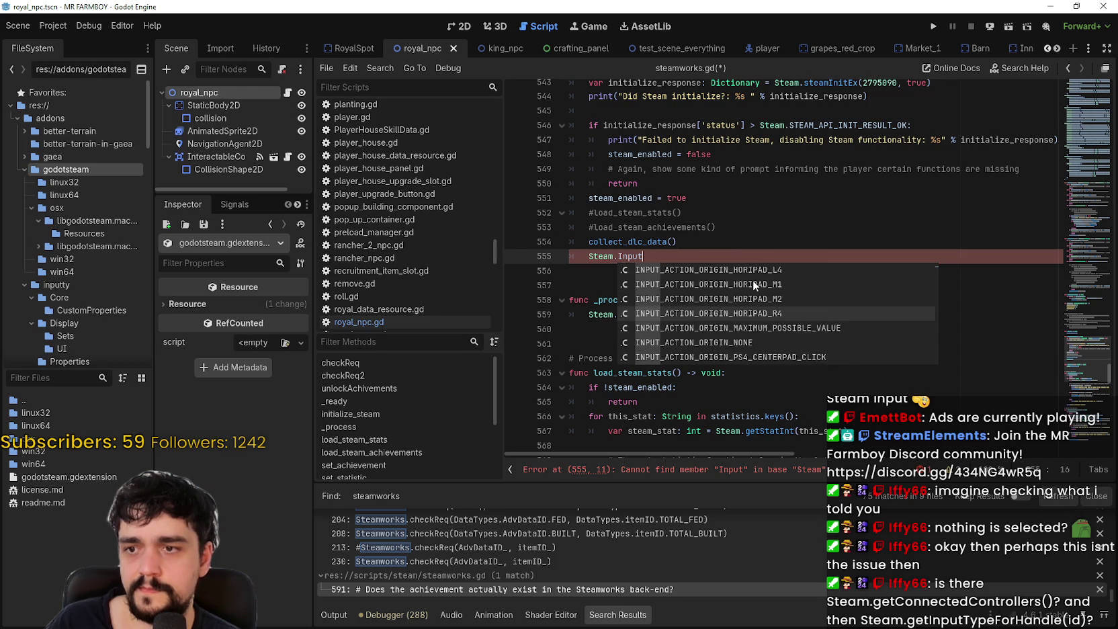
{"action": "key", "text": "Down"}
{"action": "key", "text": "Down"}
{"action": "key", "text": "Down"}
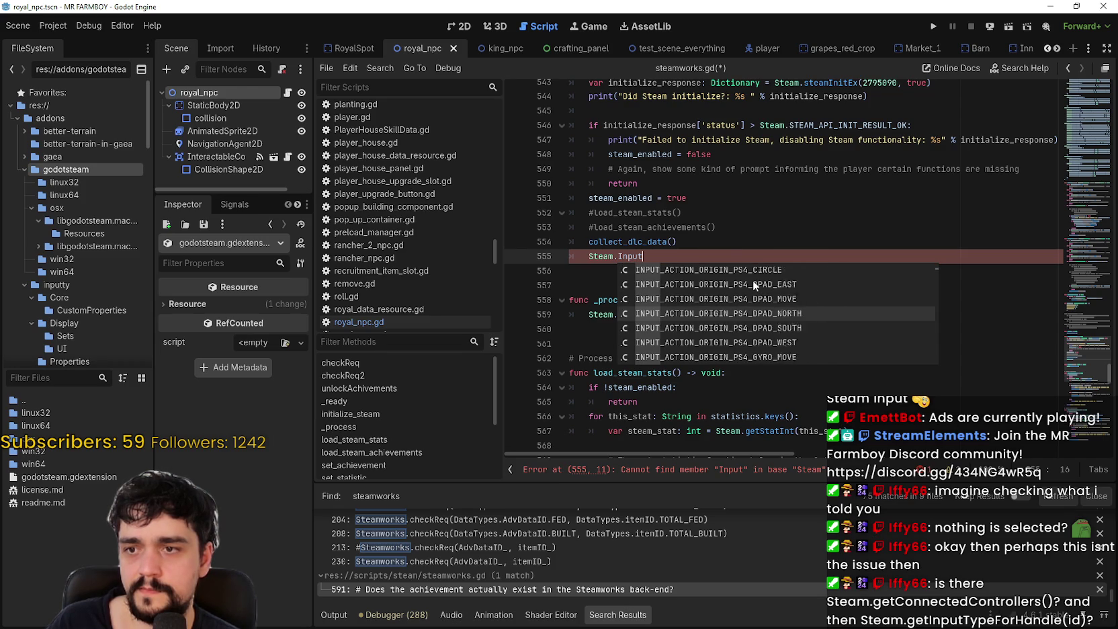
{"action": "key", "text": "Down"}
{"action": "key", "text": "Down"}
{"action": "key", "text": "Down"}
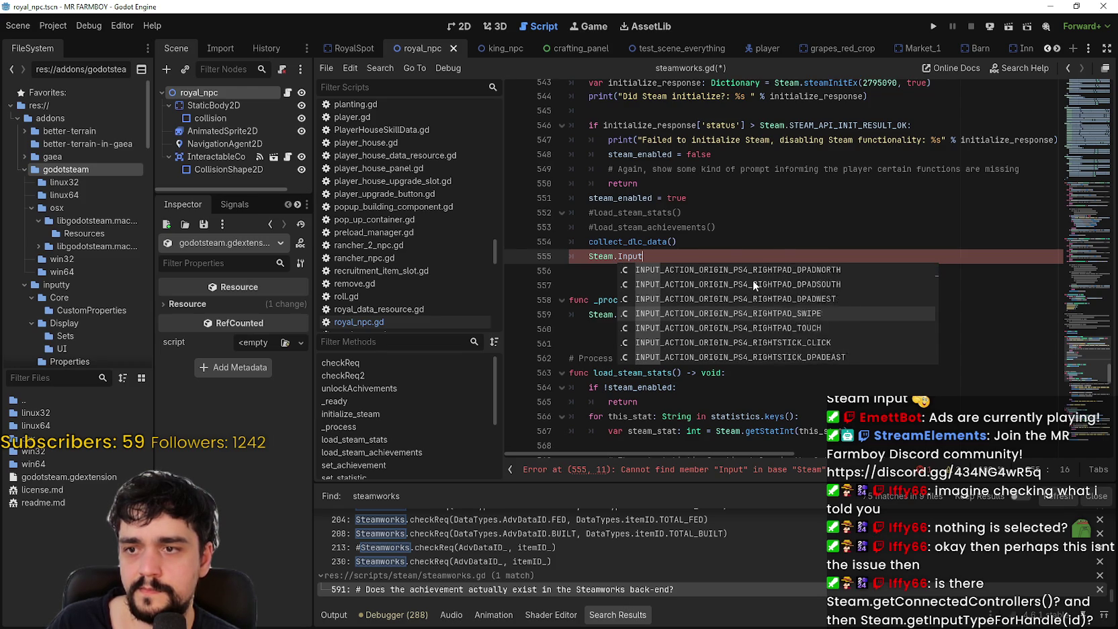
{"action": "key", "text": "Down"}
{"action": "key", "text": "Down"}
{"action": "key", "text": "Down"}
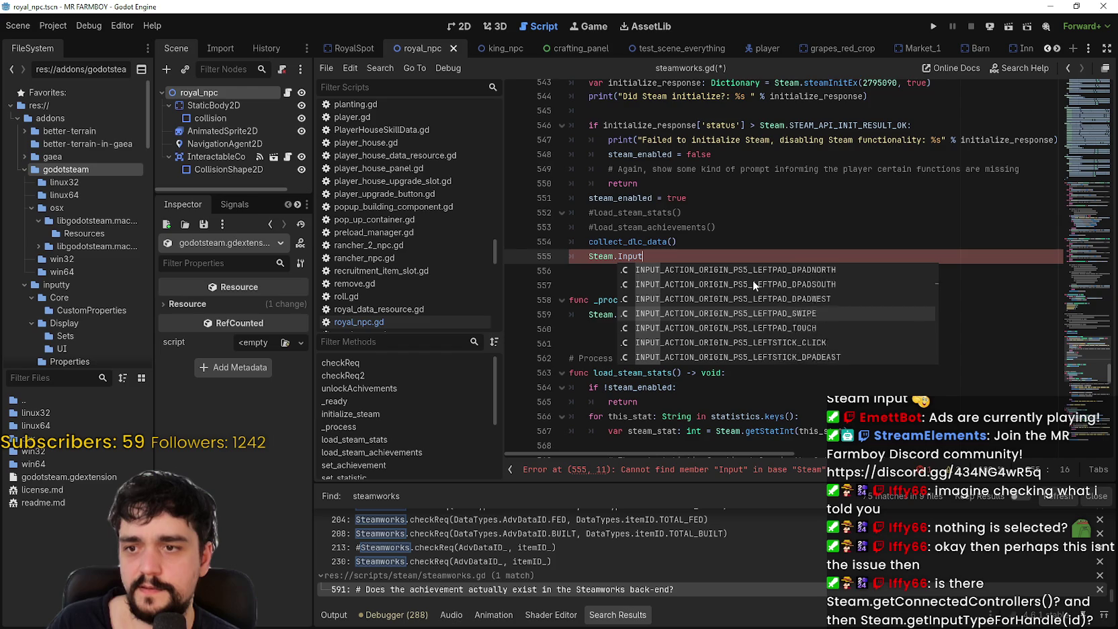
{"action": "key", "text": "Down"}
{"action": "key", "text": "Down"}
{"action": "key", "text": "Down"}
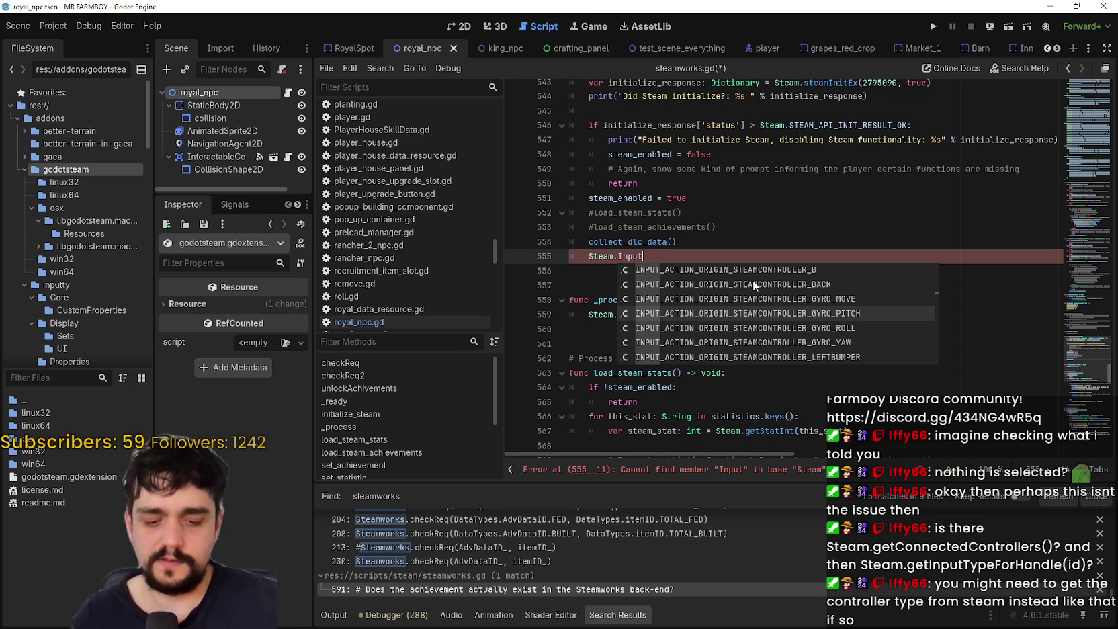
Replace Steam.Input with Steam.getConnectedControllers() on line 555 and read its documentation.
{"action": "key", "text": "BackSpace"}
{"action": "key", "text": "BackSpace"}
{"action": "key", "text": "BackSpace"}
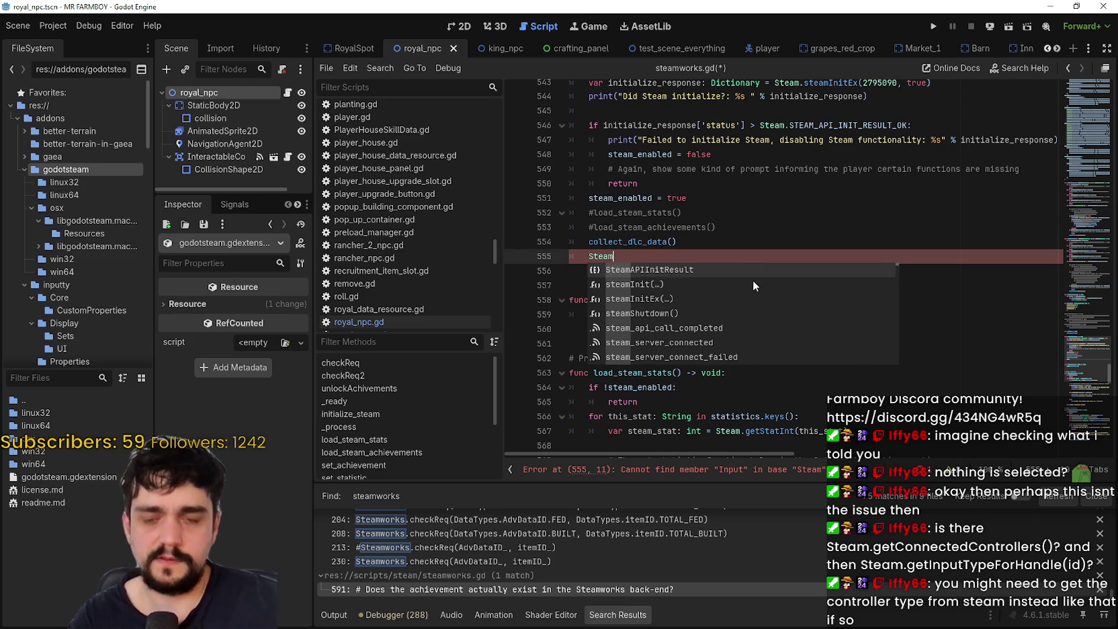
{"action": "type", "text": "."}
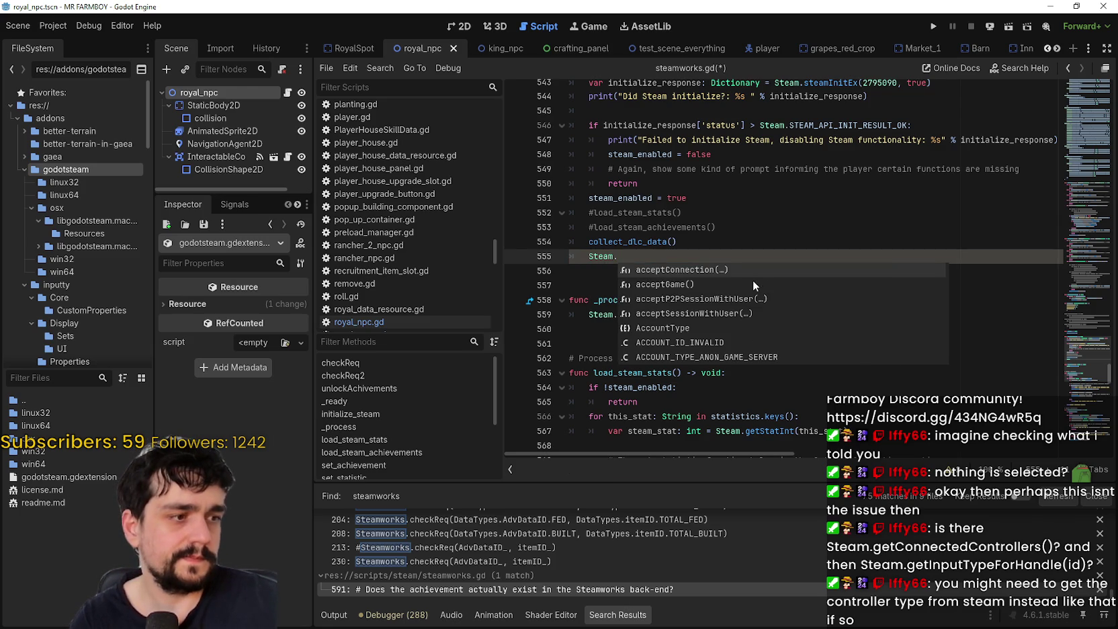
{"action": "type", "text": "getConne"}
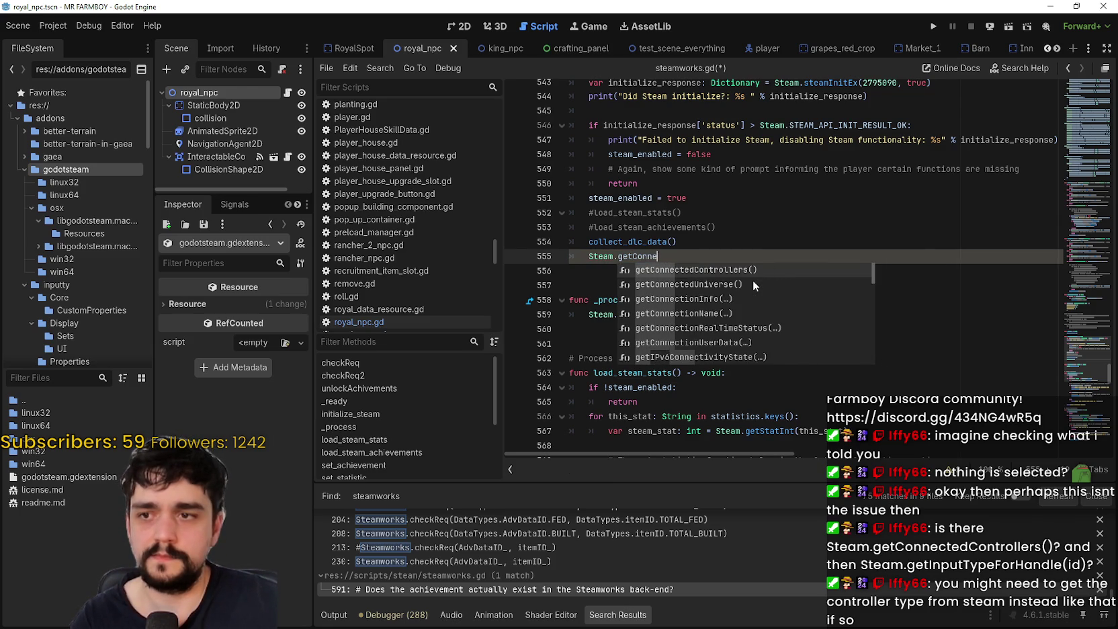
{"action": "type", "text": "cted"}
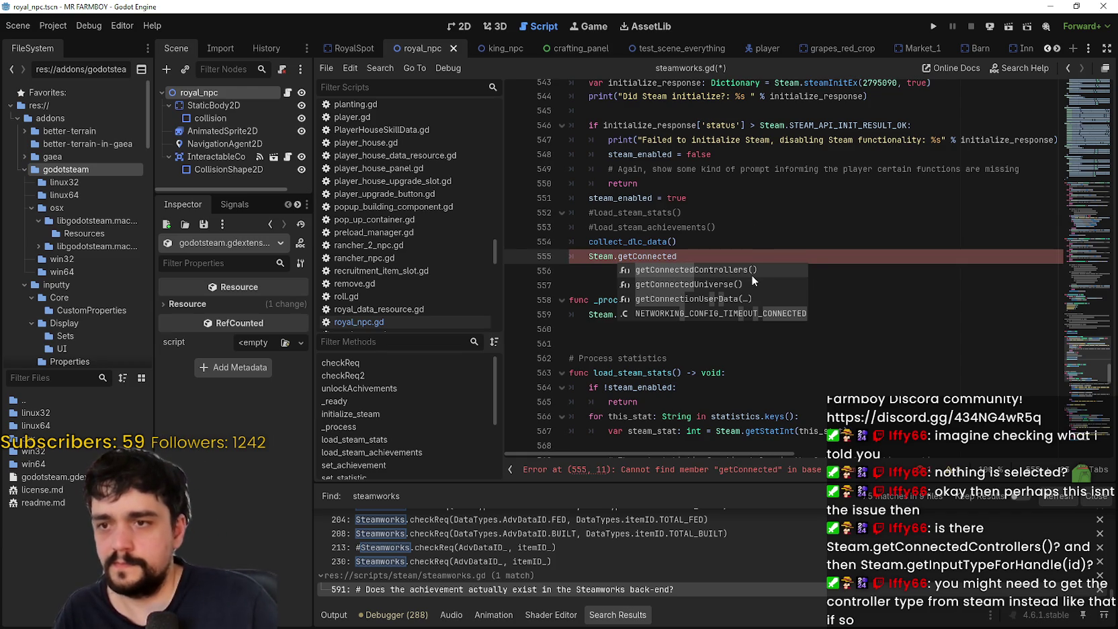
{"action": "double_click", "coordinate": [753, 275]}
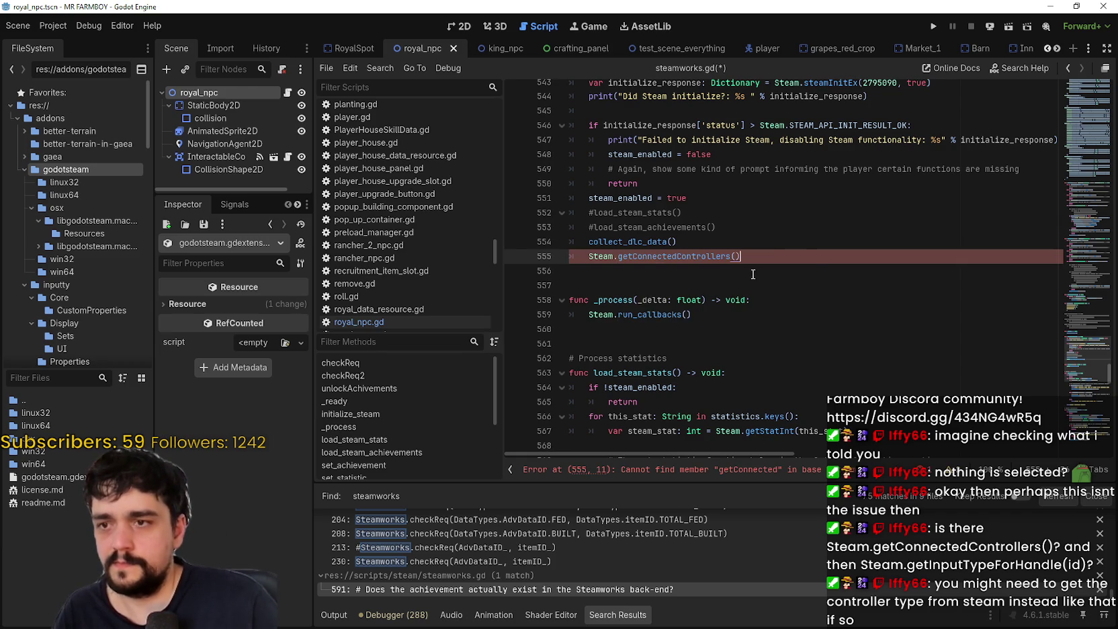
{"action": "right_click", "coordinate": [675, 260]}
{"action": "left_click", "coordinate": [671, 257]}
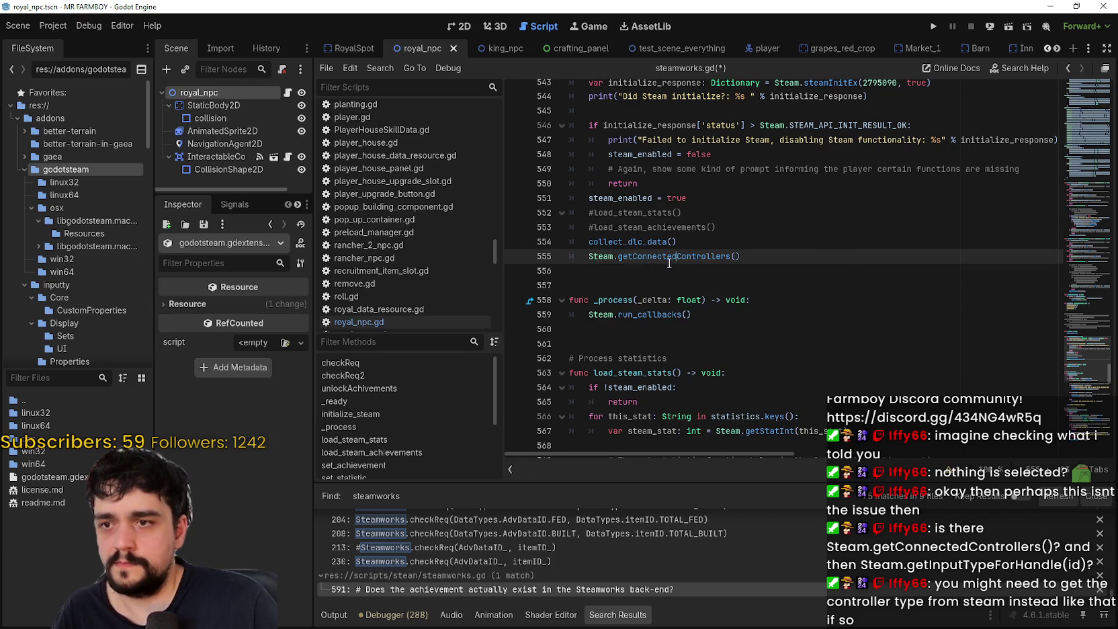
{"action": "mouse_move", "coordinate": [670, 256]}
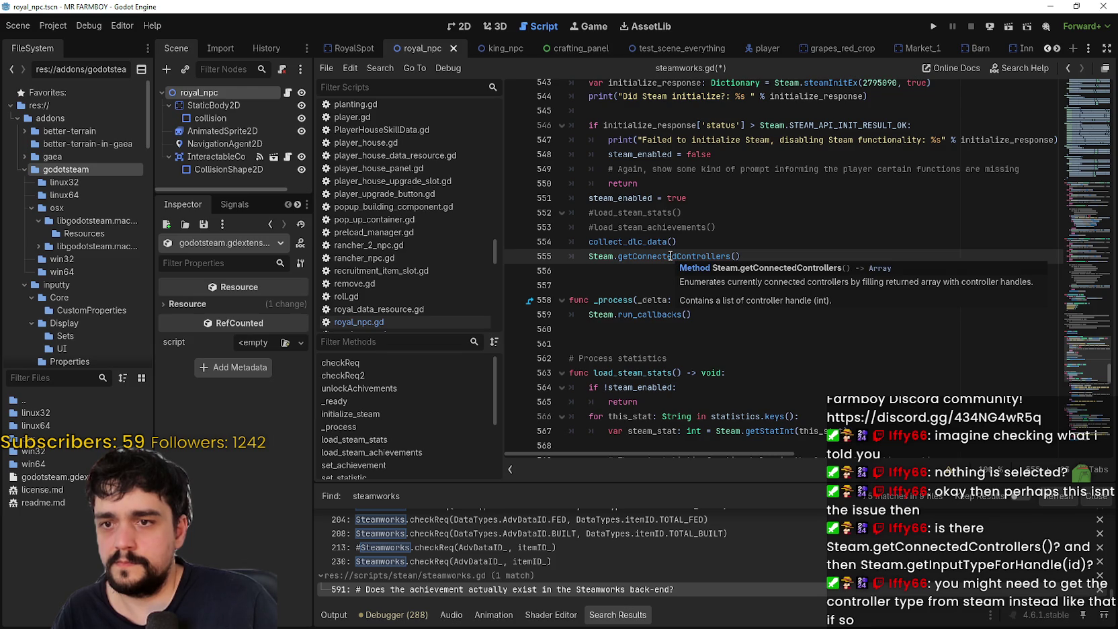
{"action": "double_click", "coordinate": [670, 256]}
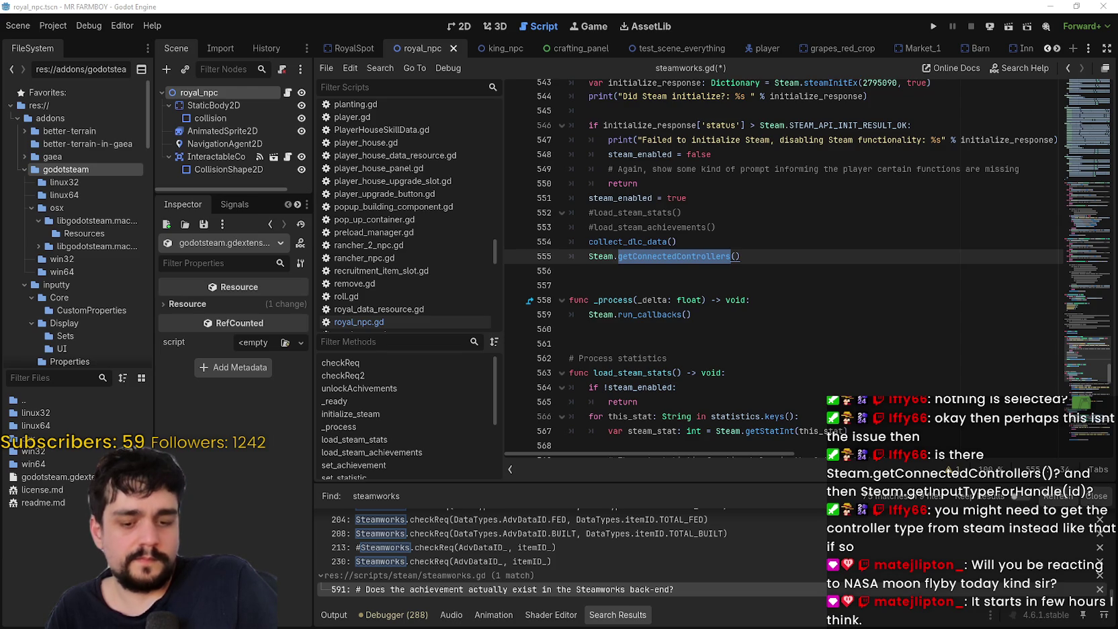
Comment out line 555 with #, save with Ctrl+S, and widen the FileSystem dock.
{"action": "left_click", "coordinate": [619, 256]}
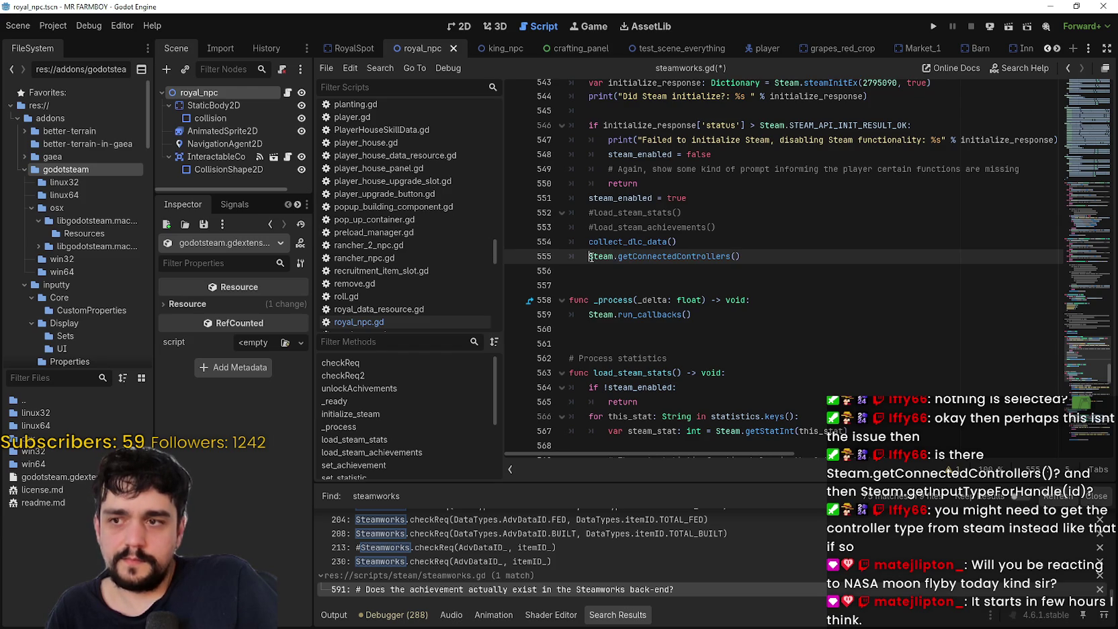
{"action": "type", "text": "#"}
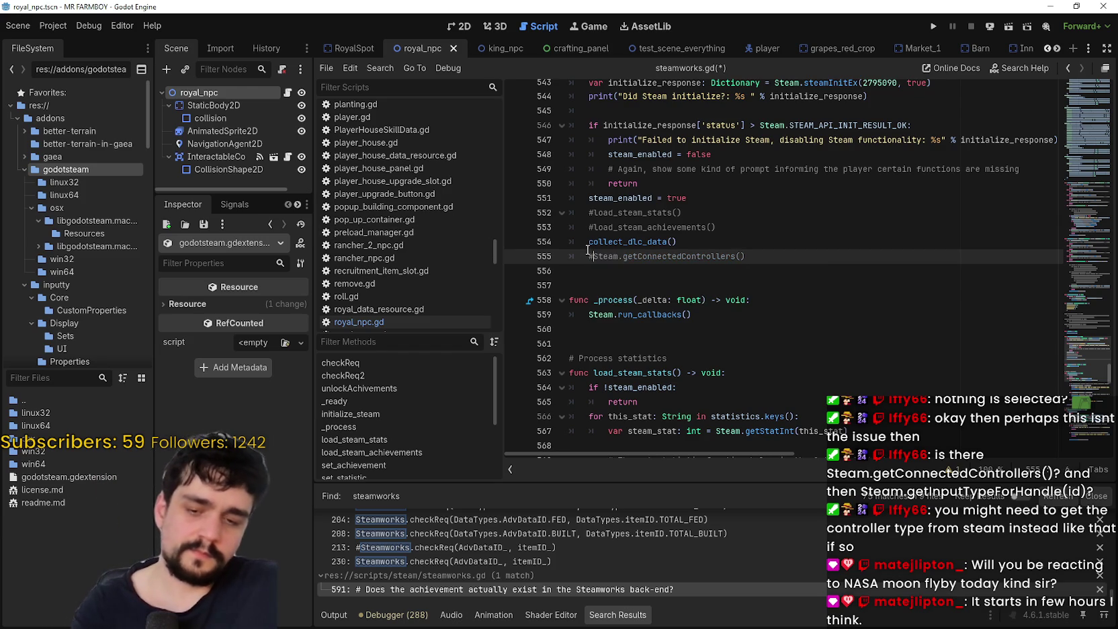
{"action": "left_click", "coordinate": [630, 283]}
{"action": "key", "text": "ctrl+s"}
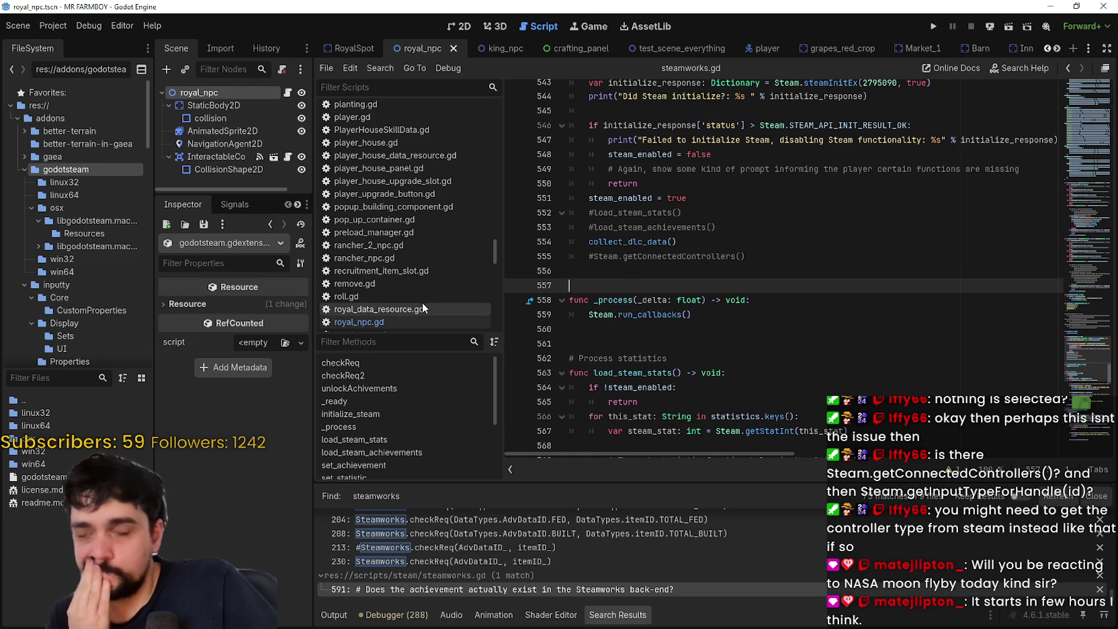
{"action": "left_click_drag", "start_coordinate": [153, 371], "coordinate": [218, 370]}
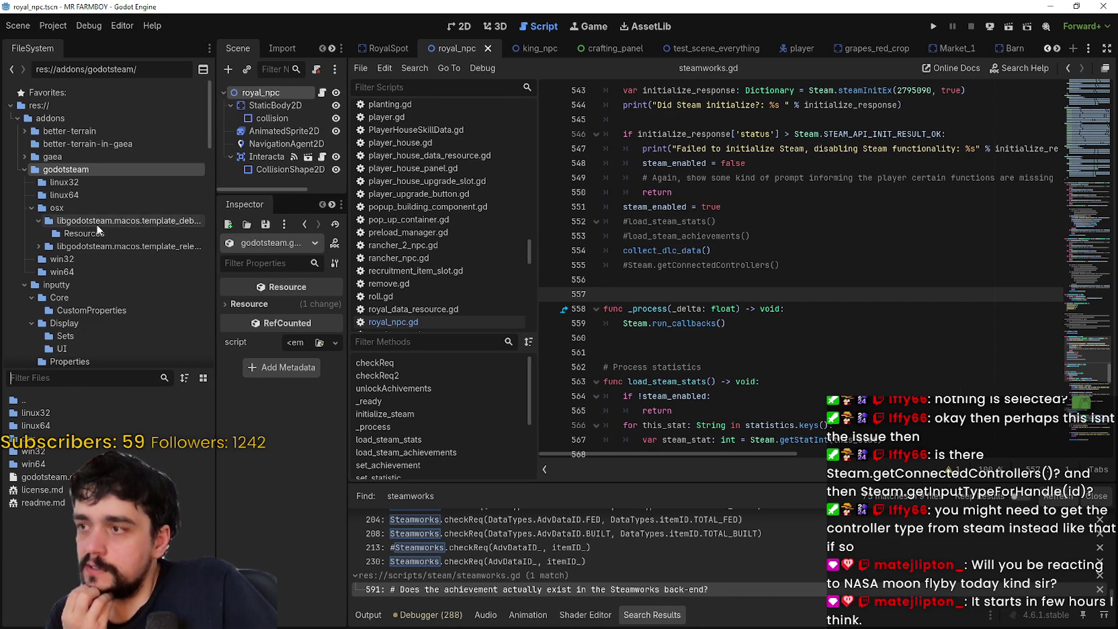
Collapse godotsteam, scroll to the inputty, assets and data folders, and switch to the browser.
{"action": "left_click", "coordinate": [23, 170]}
{"action": "scroll", "coordinate": [60, 285], "scroll_direction": "down", "scroll_amount": 3}
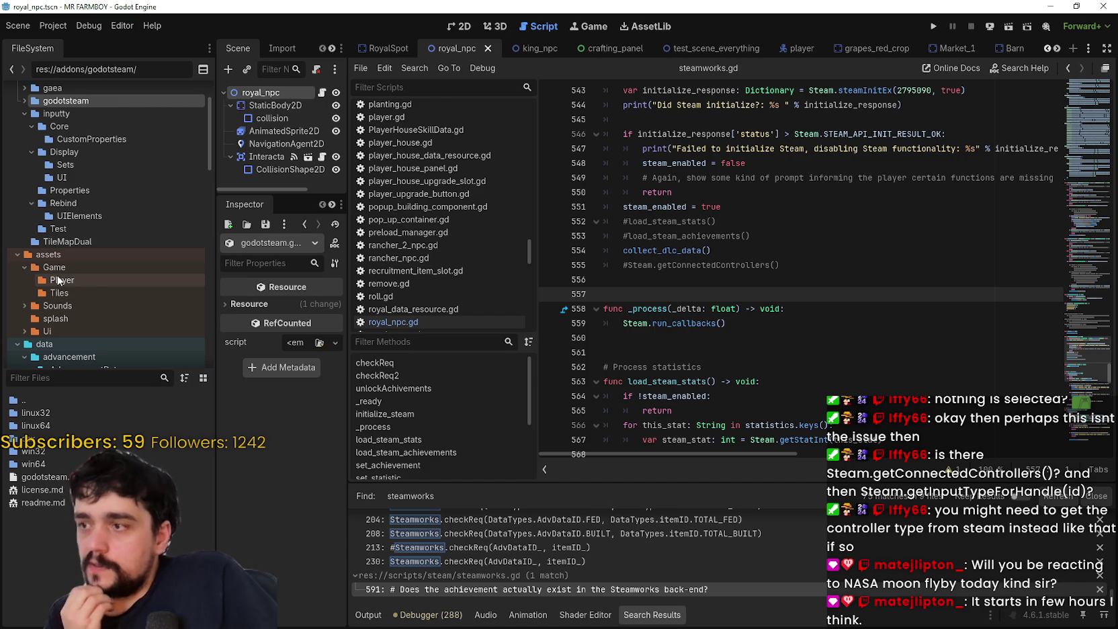
{"action": "scroll", "coordinate": [58, 278], "scroll_direction": "down", "scroll_amount": 3}
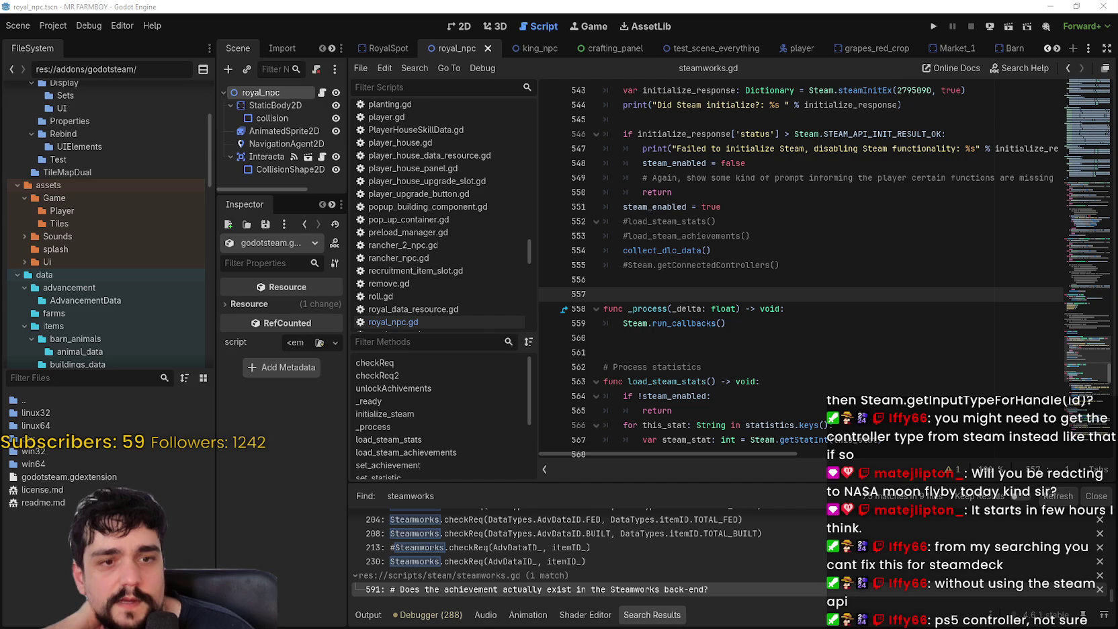
{"action": "key", "text": "alt+Tab"}
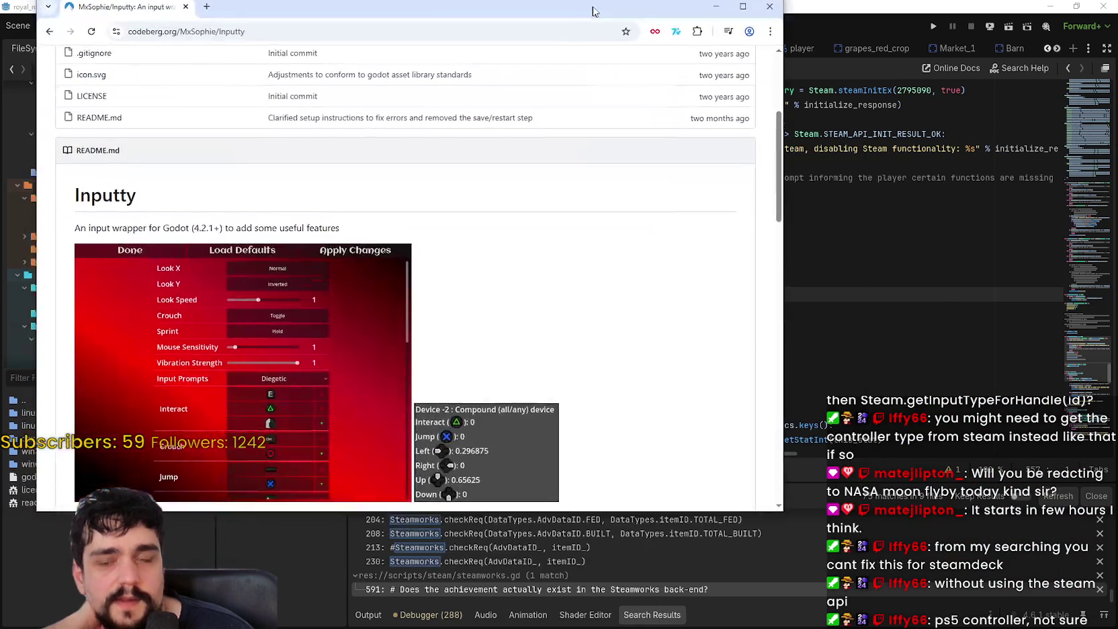
Read through the Inputty README on Codeberg, including the rebind scene path.
{"action": "scroll", "coordinate": [447, 461], "scroll_direction": "down", "scroll_amount": 7}
{"action": "scroll", "coordinate": [447, 462], "scroll_direction": "down", "scroll_amount": 2}
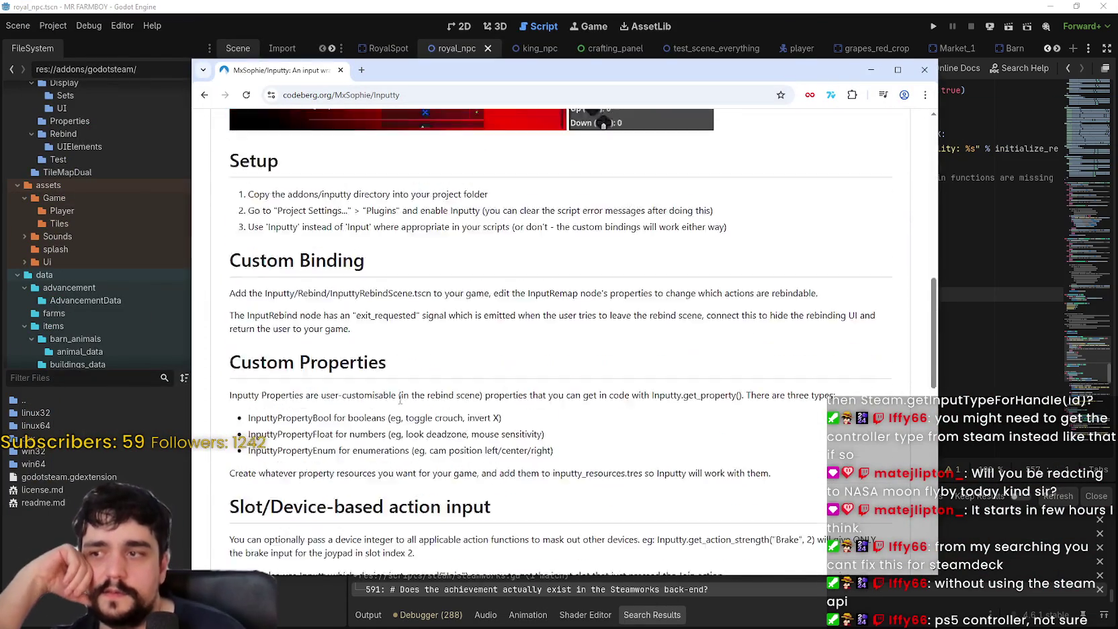
{"action": "scroll", "coordinate": [292, 321], "scroll_direction": "up", "scroll_amount": 1}
{"action": "left_click_drag", "start_coordinate": [250, 324], "coordinate": [473, 322]}
{"action": "left_click", "coordinate": [501, 357]}
{"action": "scroll", "coordinate": [517, 372], "scroll_direction": "down", "scroll_amount": 2}
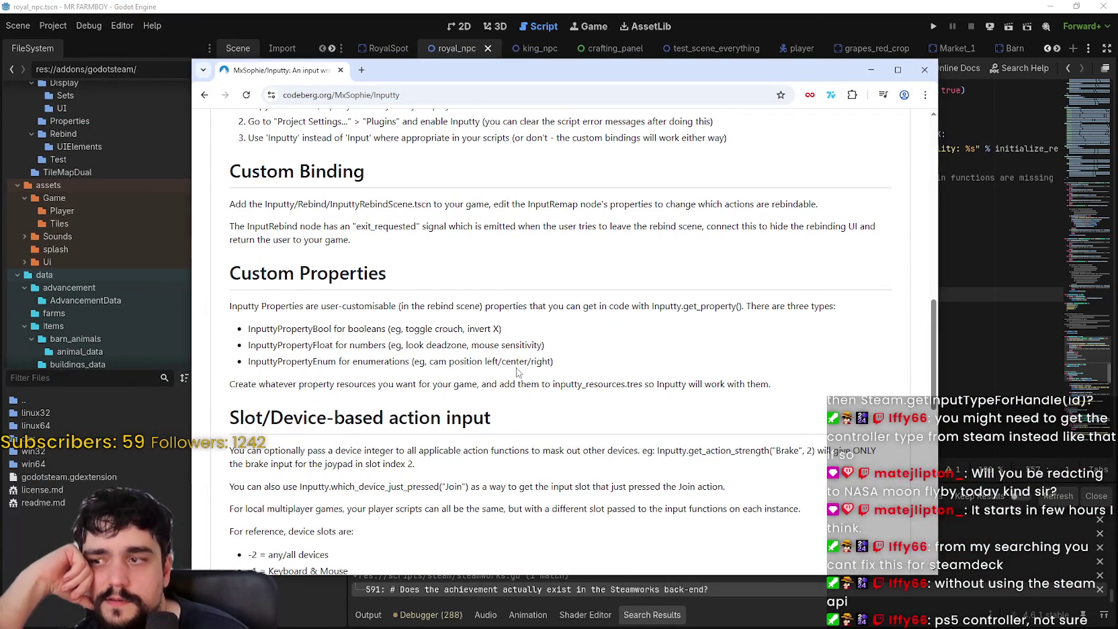
{"action": "scroll", "coordinate": [517, 372], "scroll_direction": "down", "scroll_amount": 1}
{"action": "scroll", "coordinate": [518, 367], "scroll_direction": "down", "scroll_amount": 4}
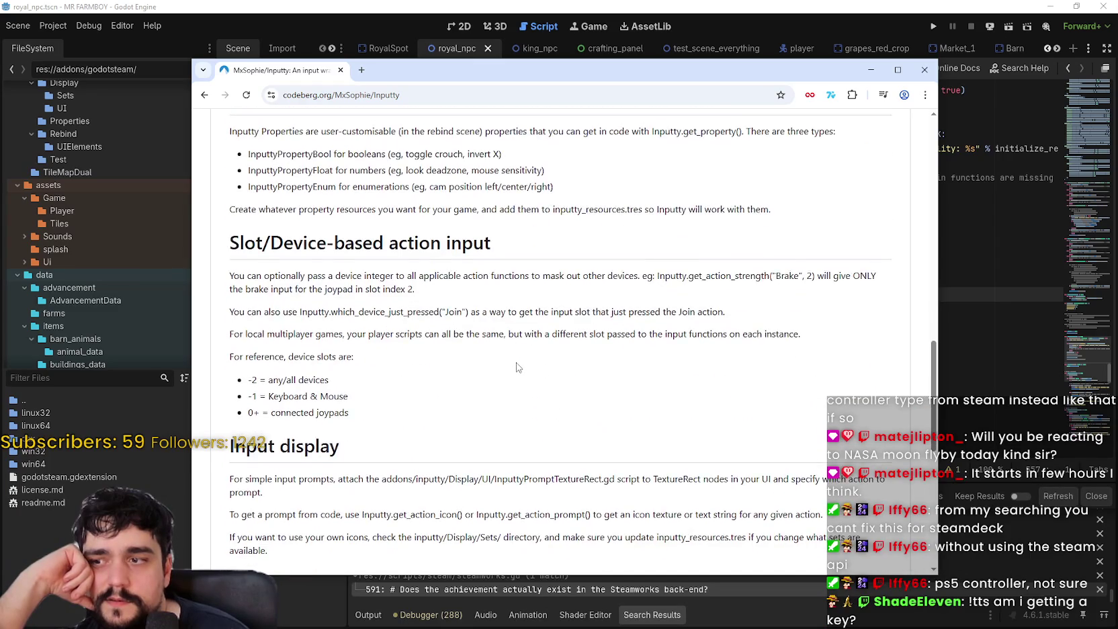
{"action": "scroll", "coordinate": [356, 357], "scroll_direction": "down", "scroll_amount": 2}
{"action": "scroll", "coordinate": [357, 357], "scroll_direction": "down", "scroll_amount": 1}
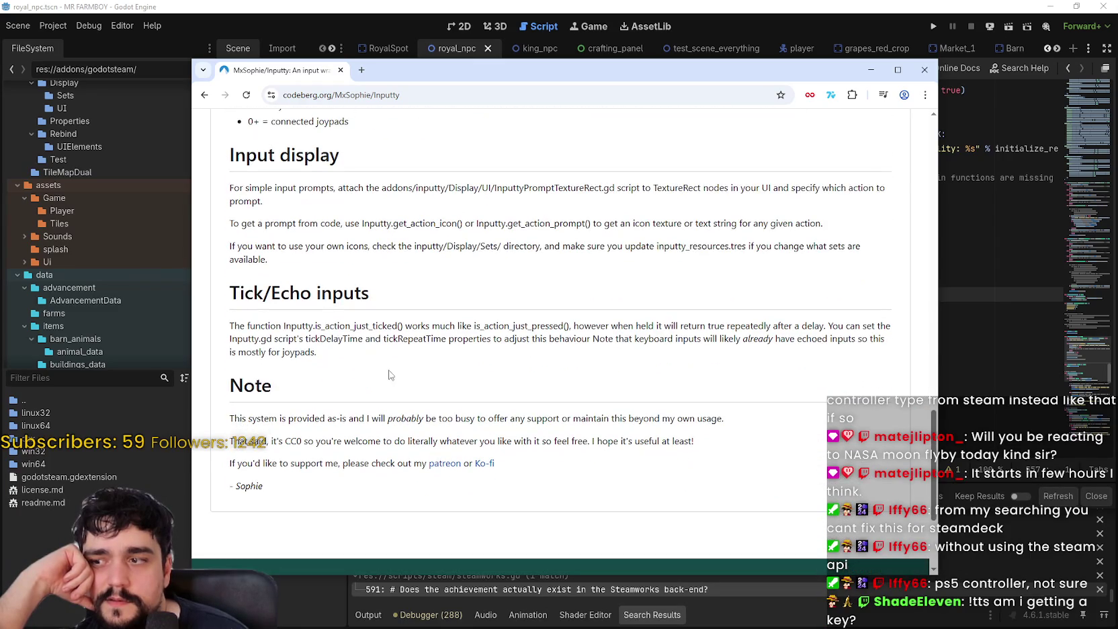
{"action": "scroll", "coordinate": [403, 375], "scroll_direction": "up", "scroll_amount": 1}
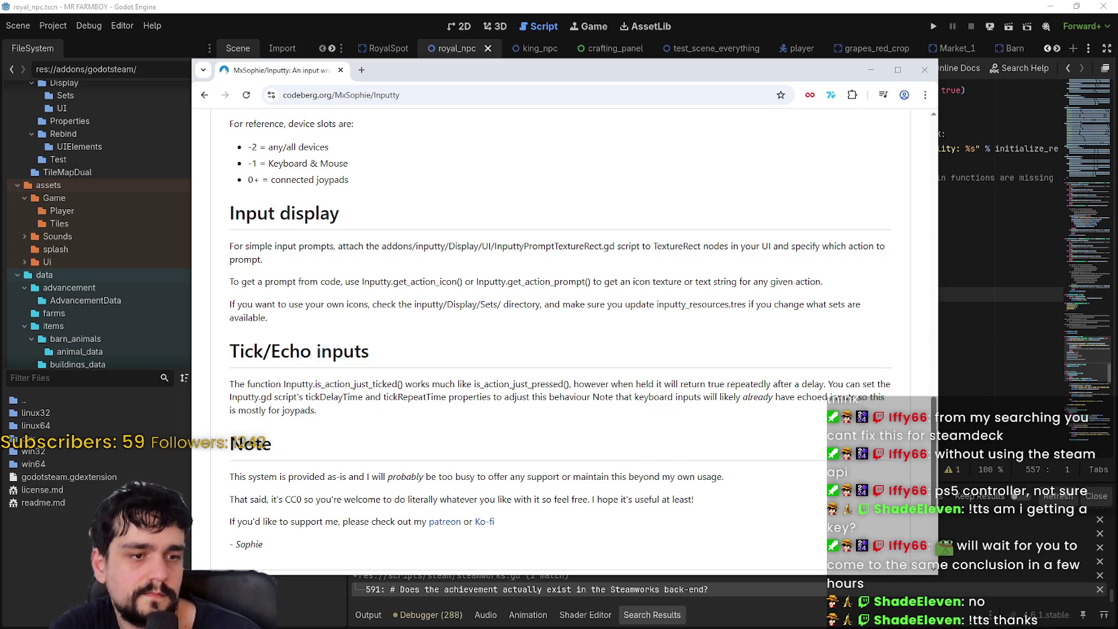
Return to the top of the Inputty repository and view its main-branch commit history.
{"action": "left_click", "coordinate": [651, 511]}
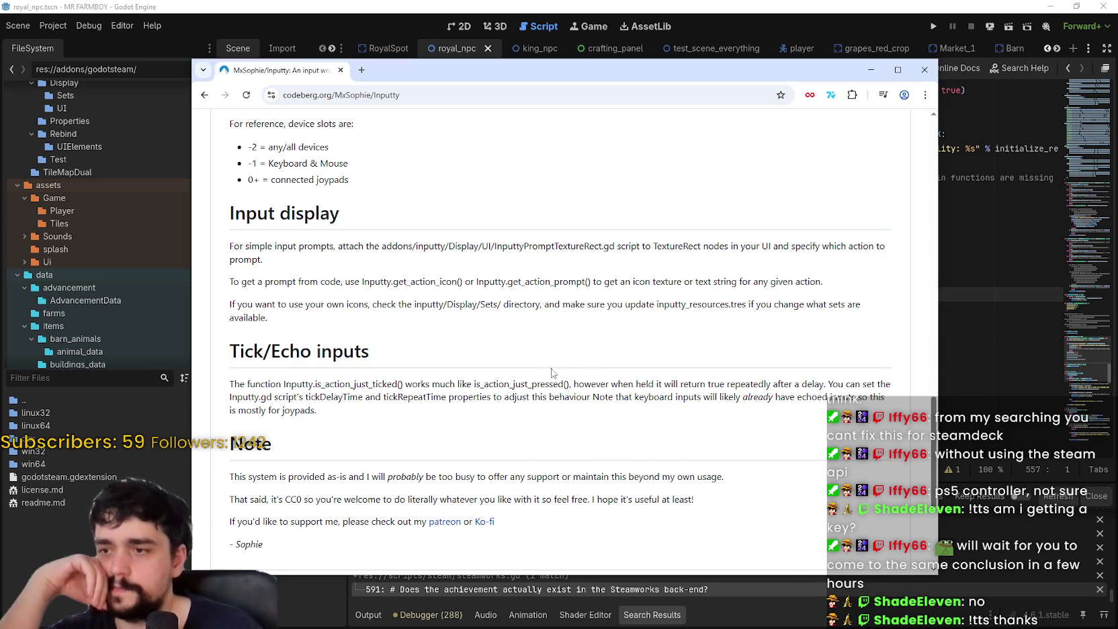
{"action": "scroll", "coordinate": [582, 367], "scroll_direction": "down", "scroll_amount": 3}
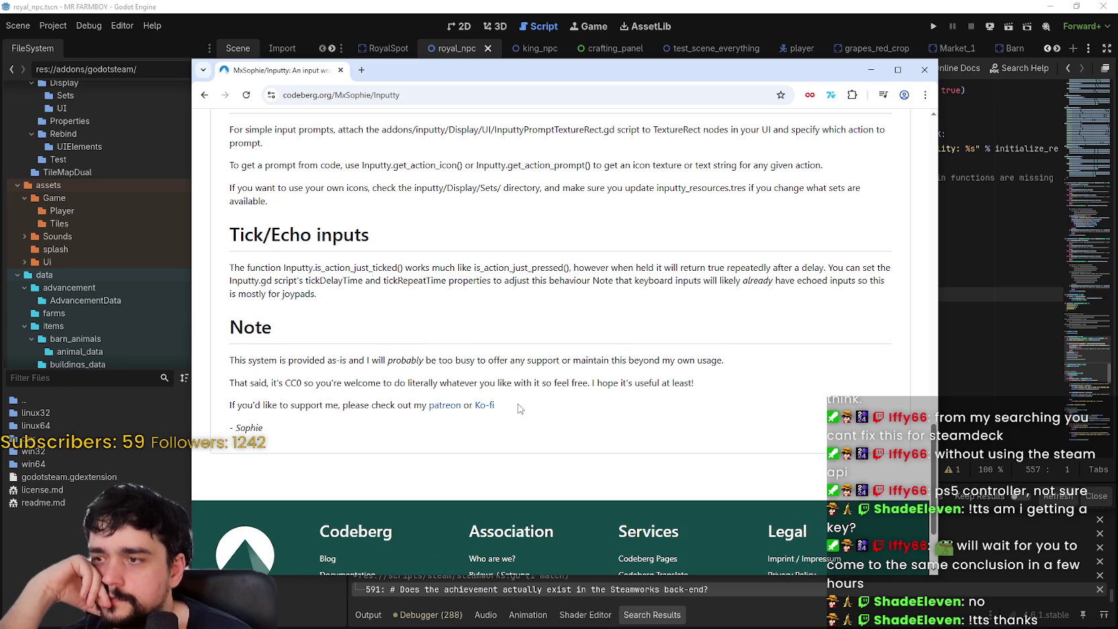
{"action": "scroll", "coordinate": [262, 356], "scroll_direction": "up", "scroll_amount": 20}
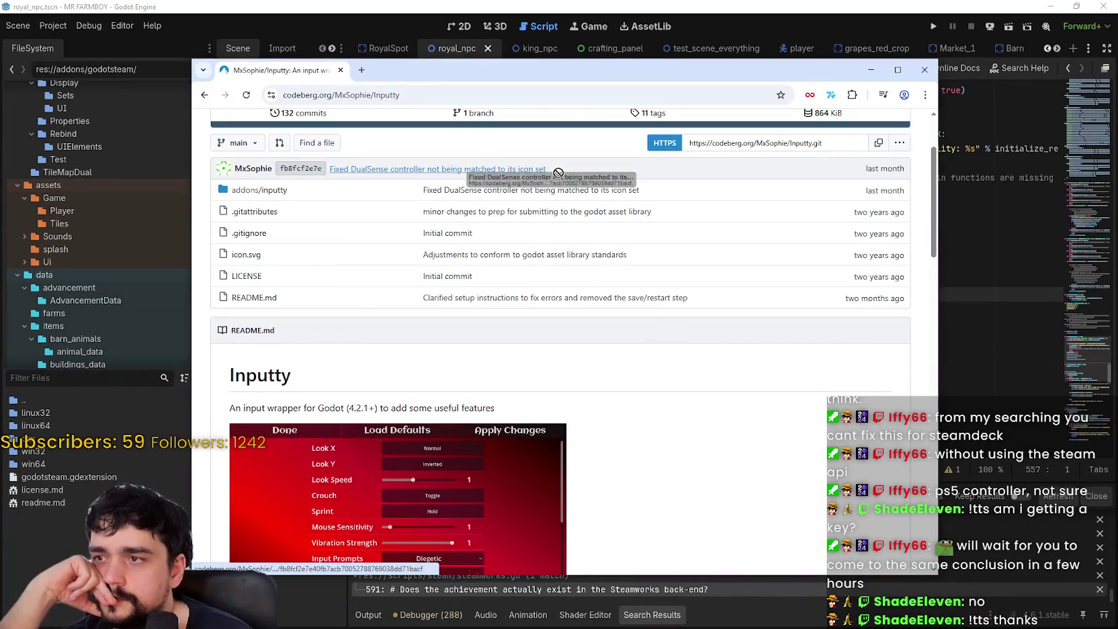
{"action": "scroll", "coordinate": [377, 209], "scroll_direction": "up", "scroll_amount": 2}
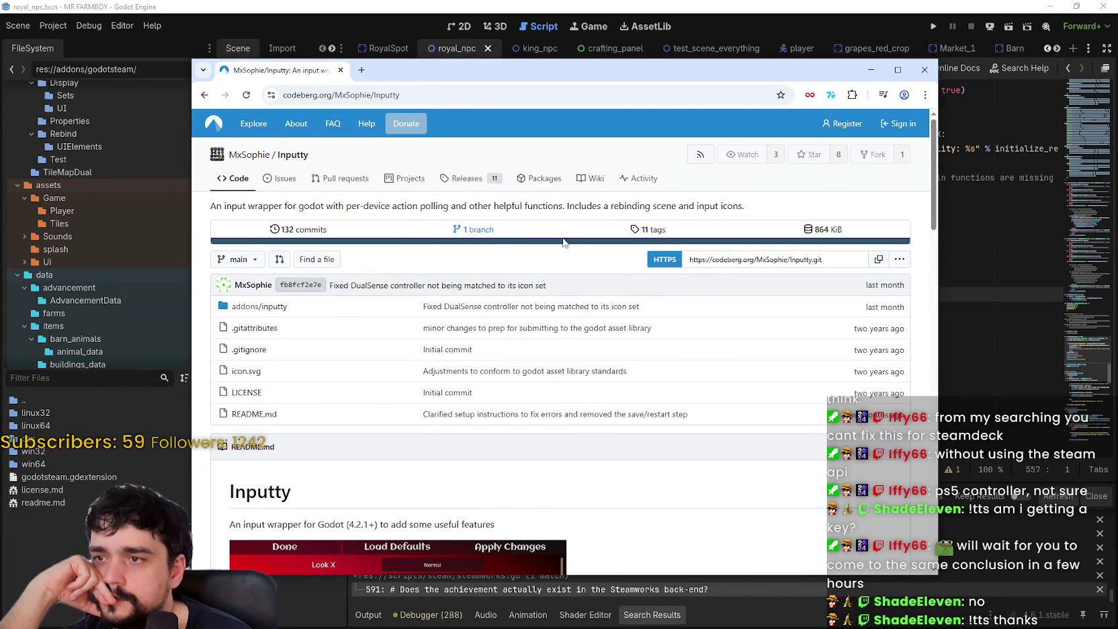
{"action": "left_click", "coordinate": [319, 228]}
Scroll through the first page of Inputty commits and move on to page 2.
{"action": "scroll", "coordinate": [613, 383], "scroll_direction": "down", "scroll_amount": 4}
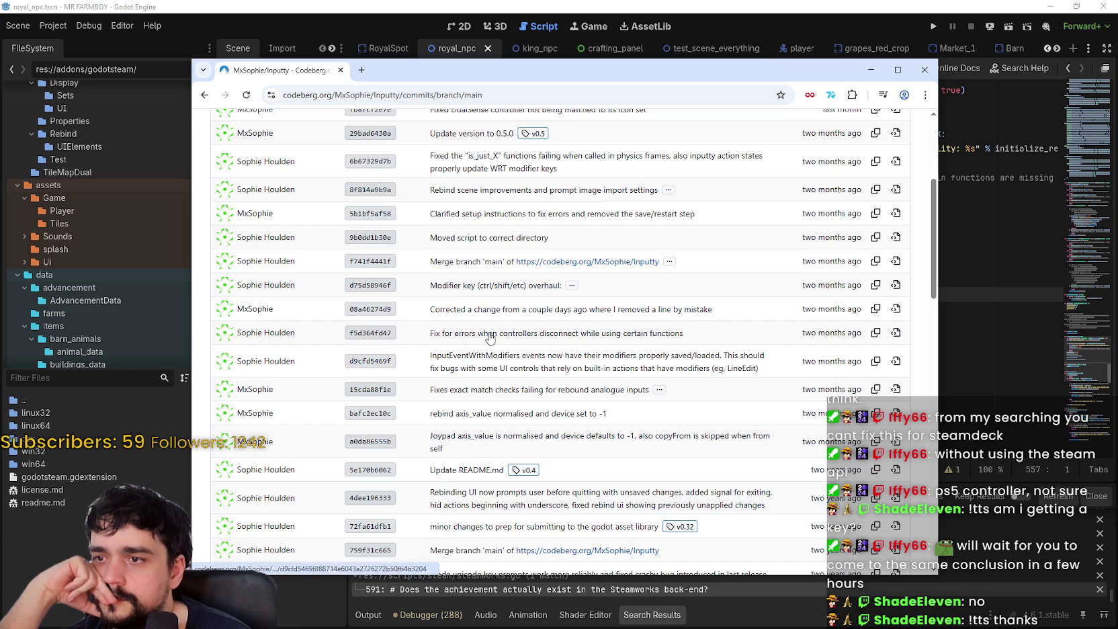
{"action": "scroll", "coordinate": [512, 437], "scroll_direction": "down", "scroll_amount": 1}
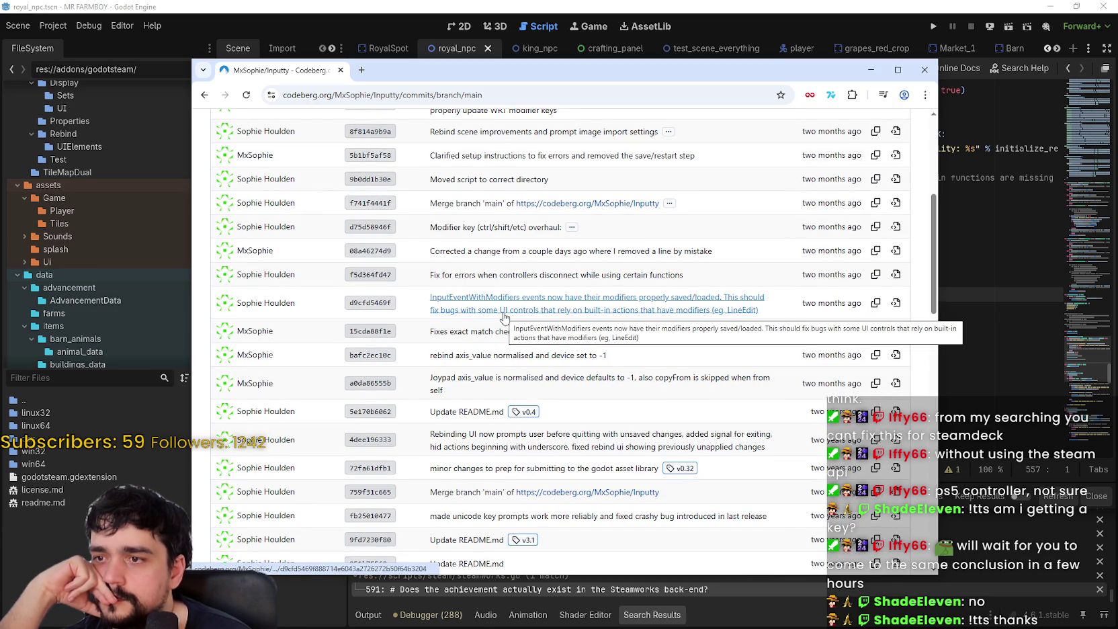
{"action": "scroll", "coordinate": [525, 438], "scroll_direction": "down", "scroll_amount": 2}
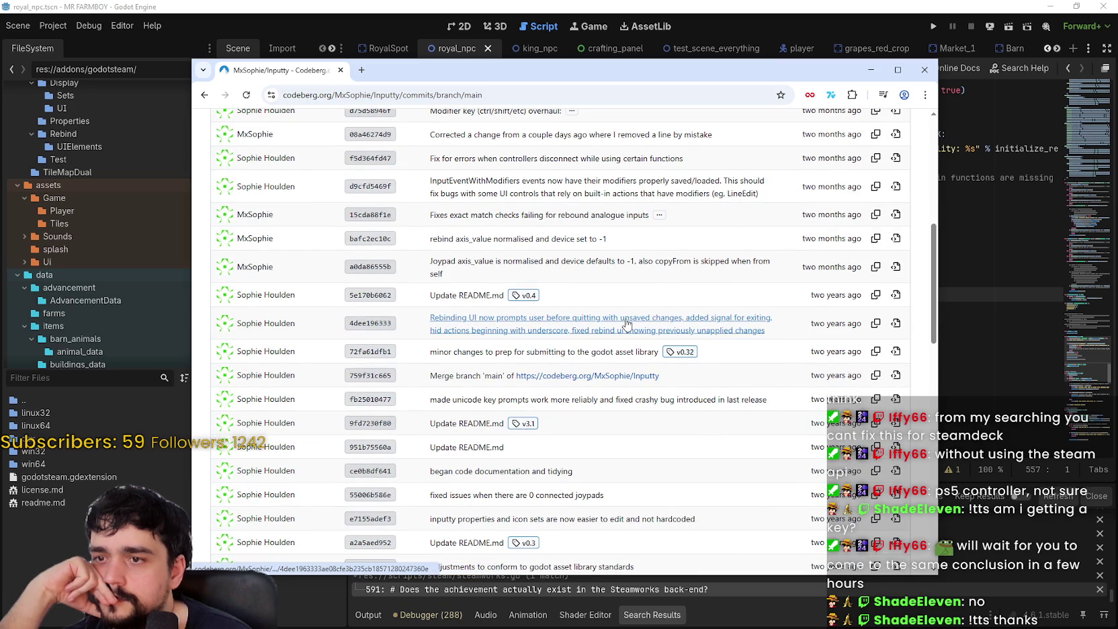
{"action": "scroll", "coordinate": [531, 464], "scroll_direction": "down", "scroll_amount": 1}
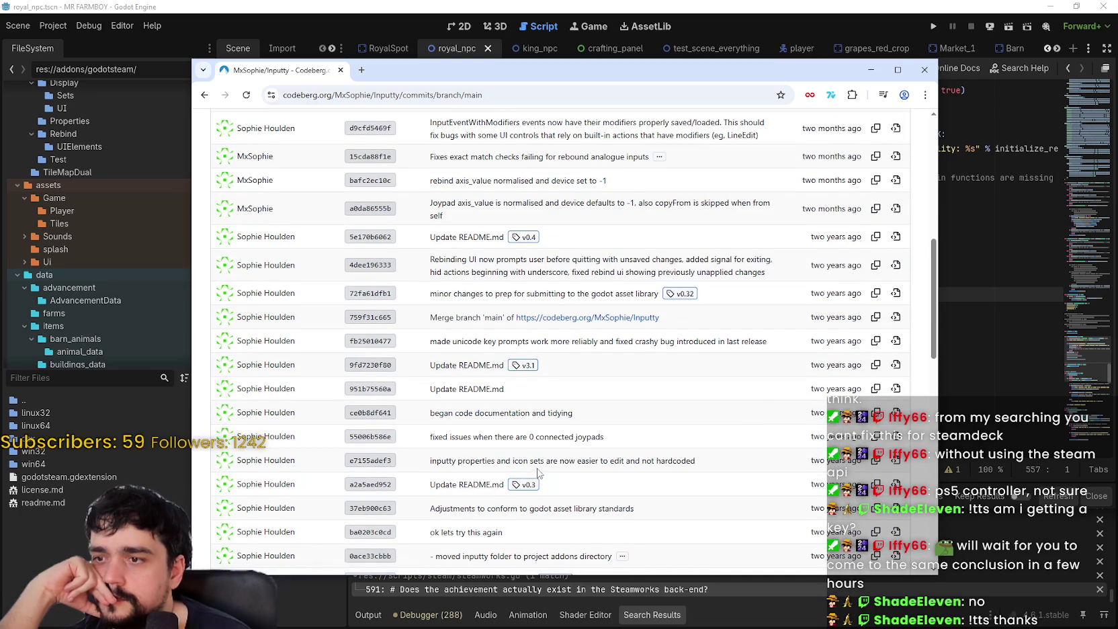
{"action": "scroll", "coordinate": [531, 470], "scroll_direction": "down", "scroll_amount": 2}
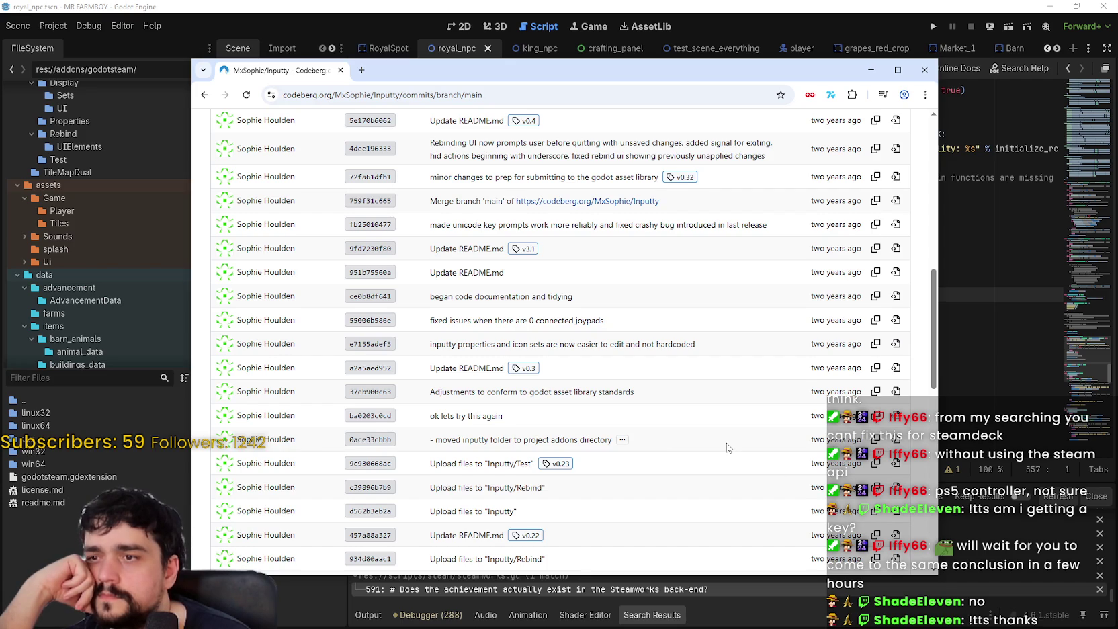
{"action": "scroll", "coordinate": [728, 448], "scroll_direction": "down", "scroll_amount": 1}
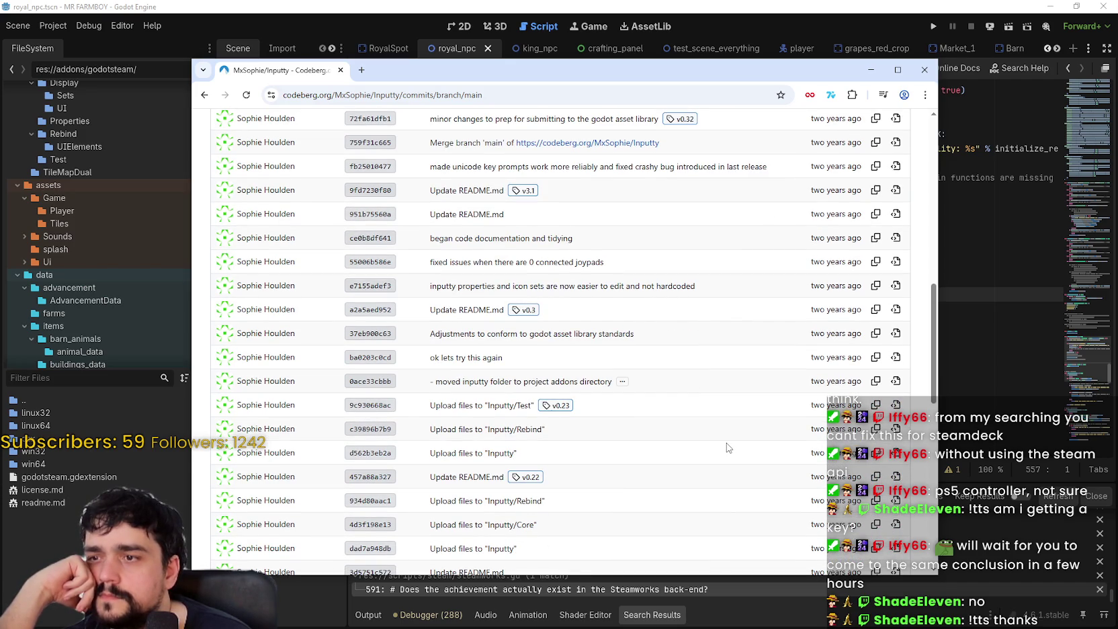
{"action": "scroll", "coordinate": [727, 447], "scroll_direction": "down", "scroll_amount": 2}
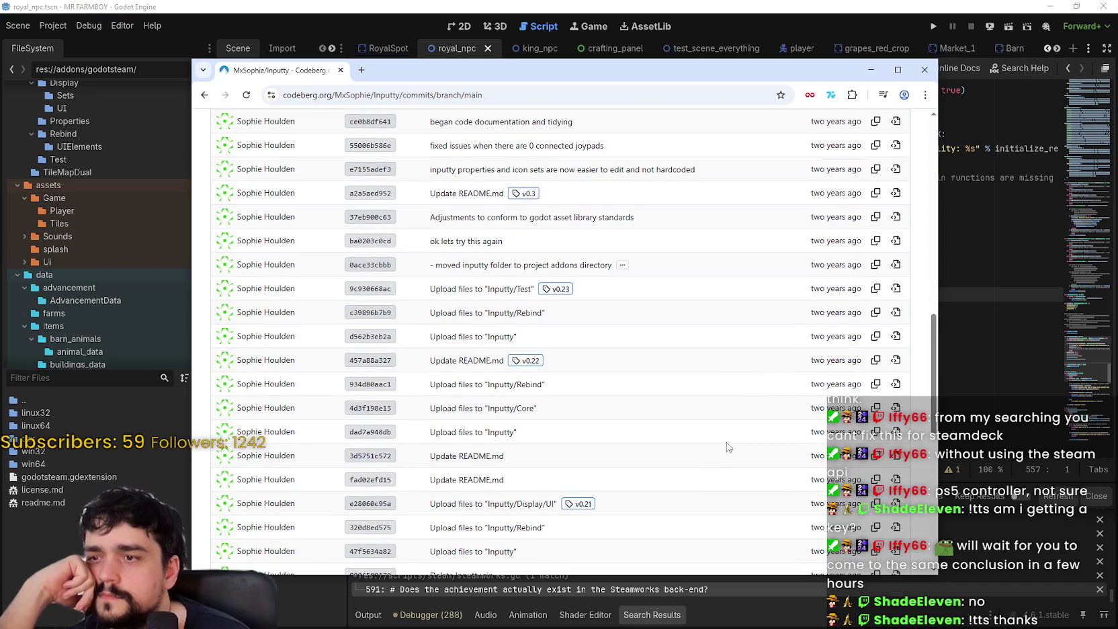
{"action": "scroll", "coordinate": [728, 448], "scroll_direction": "down", "scroll_amount": 1}
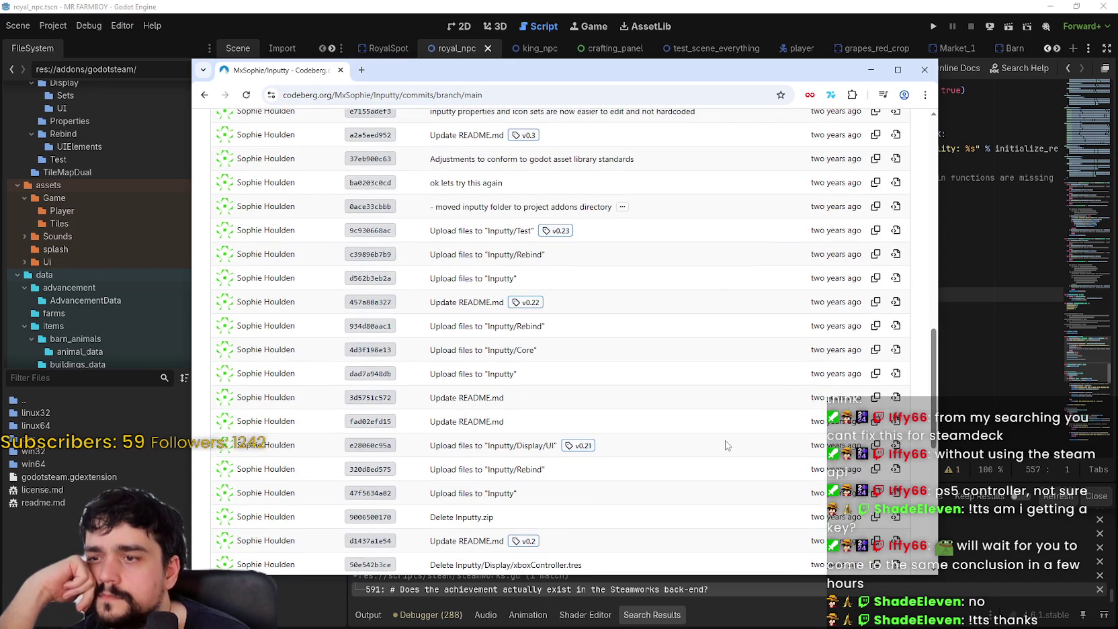
{"action": "scroll", "coordinate": [724, 444], "scroll_direction": "down", "scroll_amount": 1}
{"action": "scroll", "coordinate": [723, 443], "scroll_direction": "down", "scroll_amount": 2}
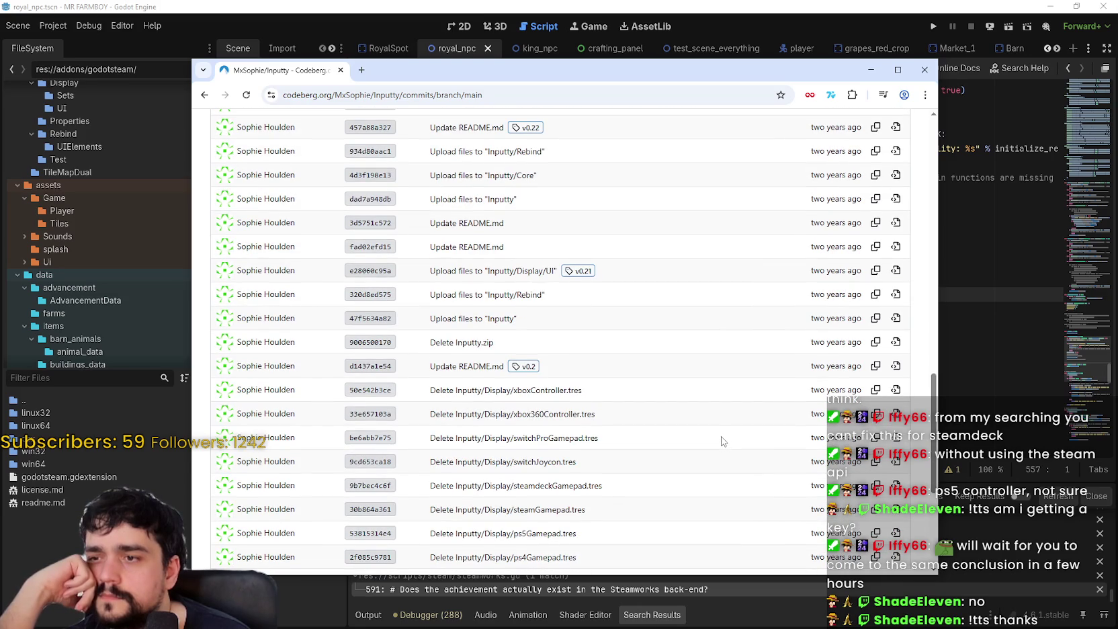
{"action": "scroll", "coordinate": [723, 441], "scroll_direction": "down", "scroll_amount": 3}
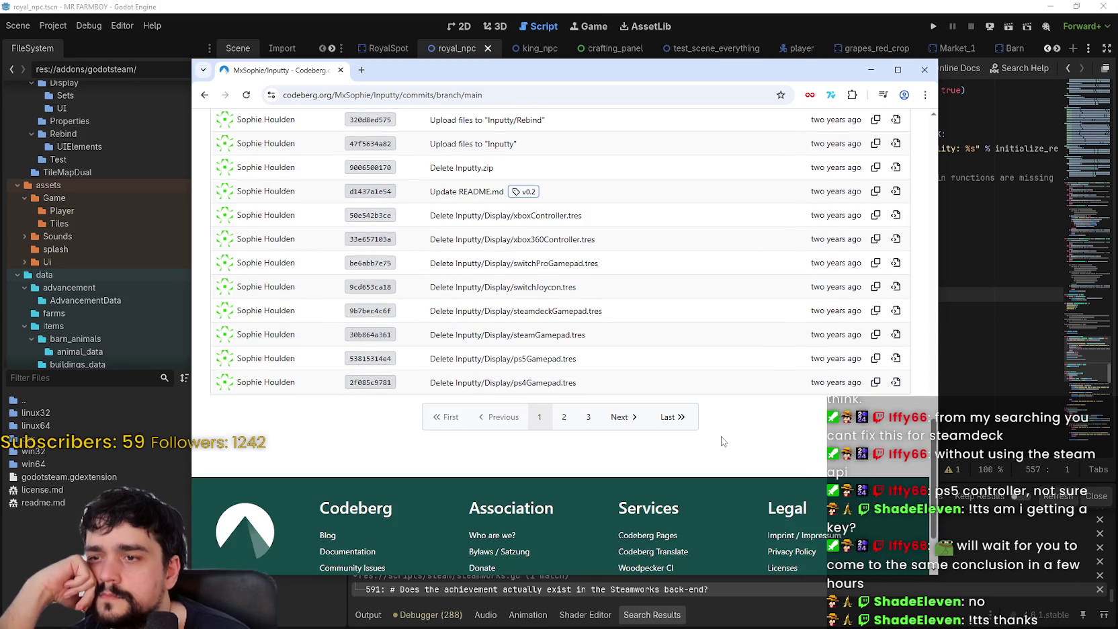
{"action": "left_click", "coordinate": [560, 418]}
Scroll through page 2, then browse page 3 of older commits down to the initial commit.
{"action": "scroll", "coordinate": [645, 463], "scroll_direction": "down", "scroll_amount": 4}
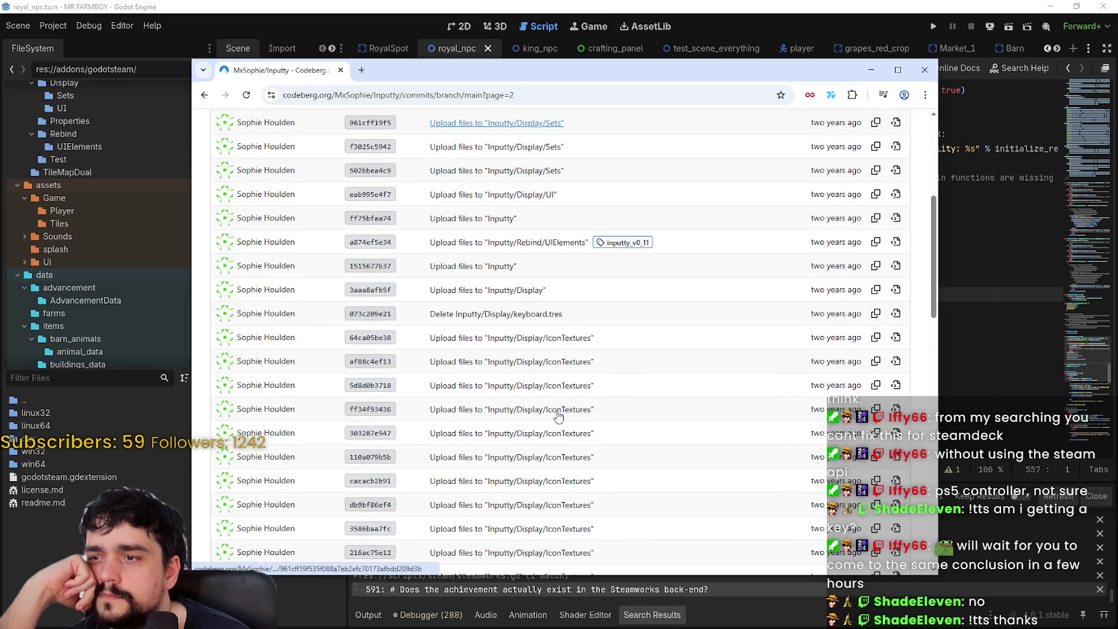
{"action": "scroll", "coordinate": [644, 461], "scroll_direction": "down", "scroll_amount": 8}
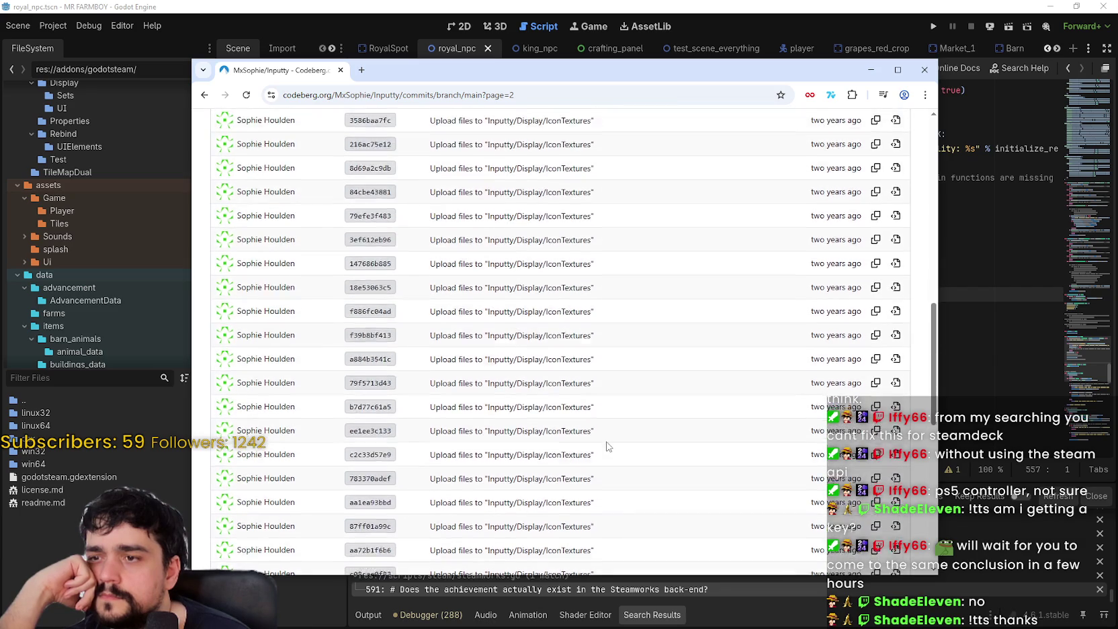
{"action": "scroll", "coordinate": [607, 444], "scroll_direction": "down", "scroll_amount": 3}
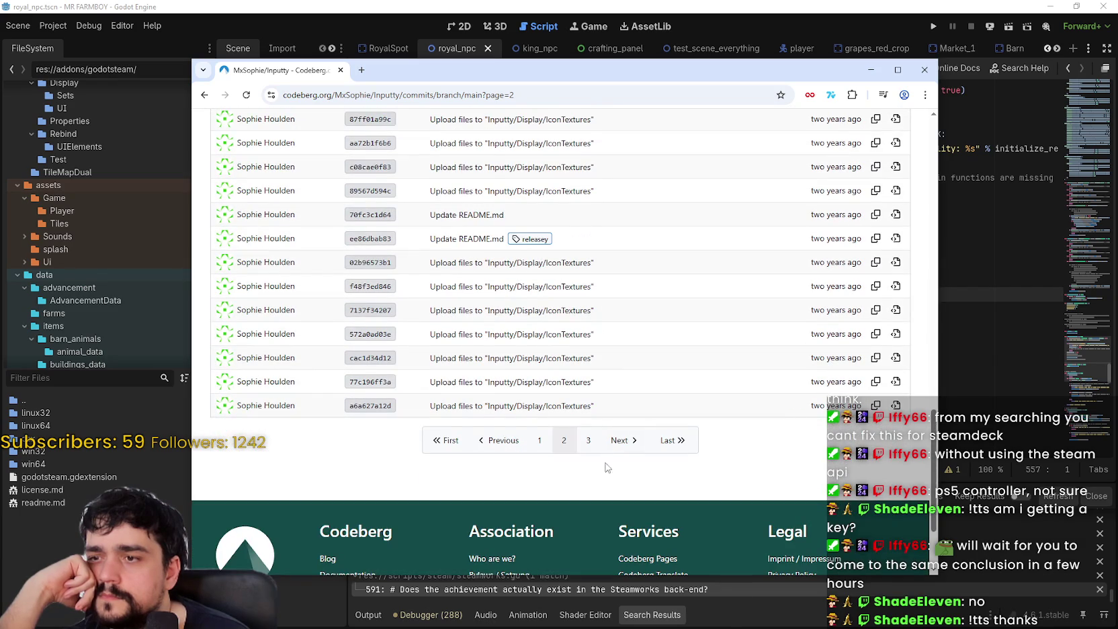
{"action": "left_click", "coordinate": [588, 440]}
{"action": "scroll", "coordinate": [588, 441], "scroll_direction": "down", "scroll_amount": 5}
{"action": "scroll", "coordinate": [589, 440], "scroll_direction": "down", "scroll_amount": 2}
{"action": "scroll", "coordinate": [589, 440], "scroll_direction": "down", "scroll_amount": 2}
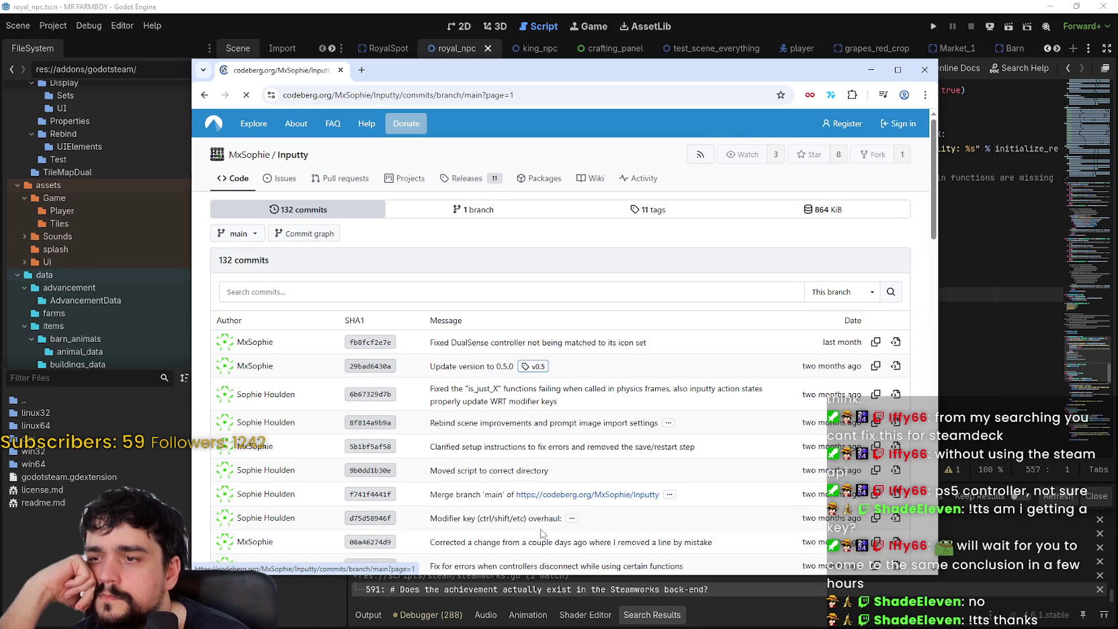
{"action": "left_click", "coordinate": [517, 450]}
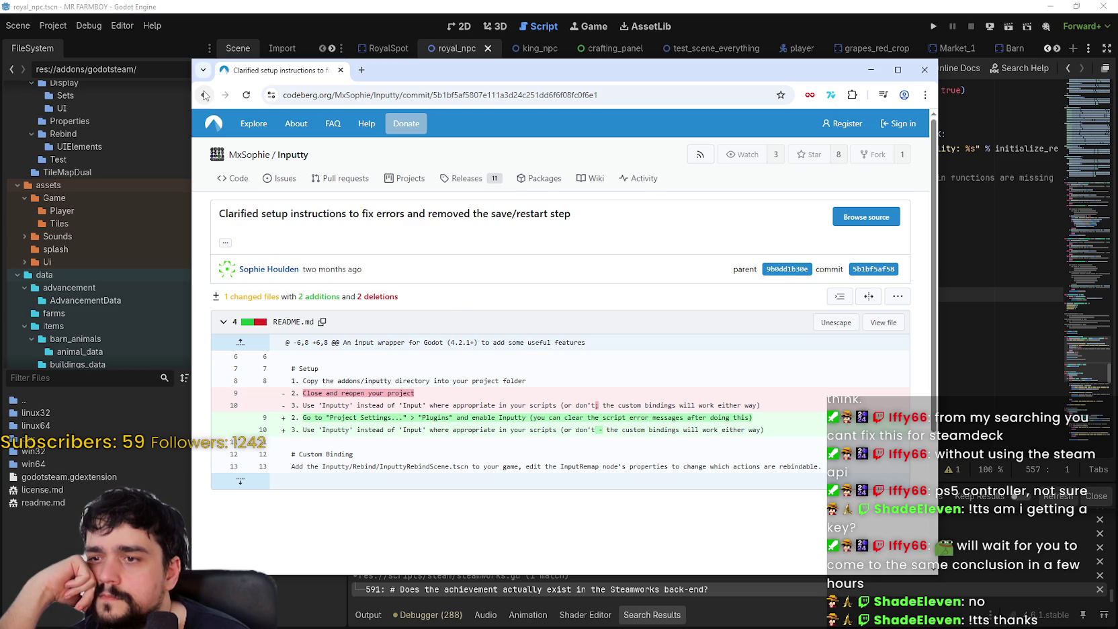
{"action": "left_click", "coordinate": [205, 95]}
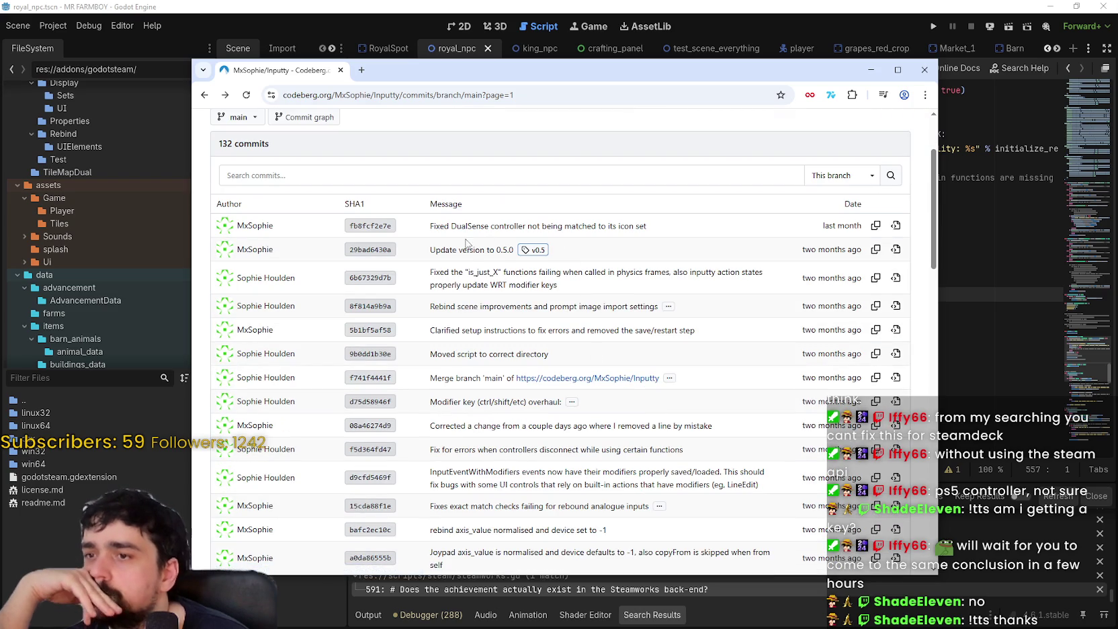
{"action": "left_click", "coordinate": [467, 251]}
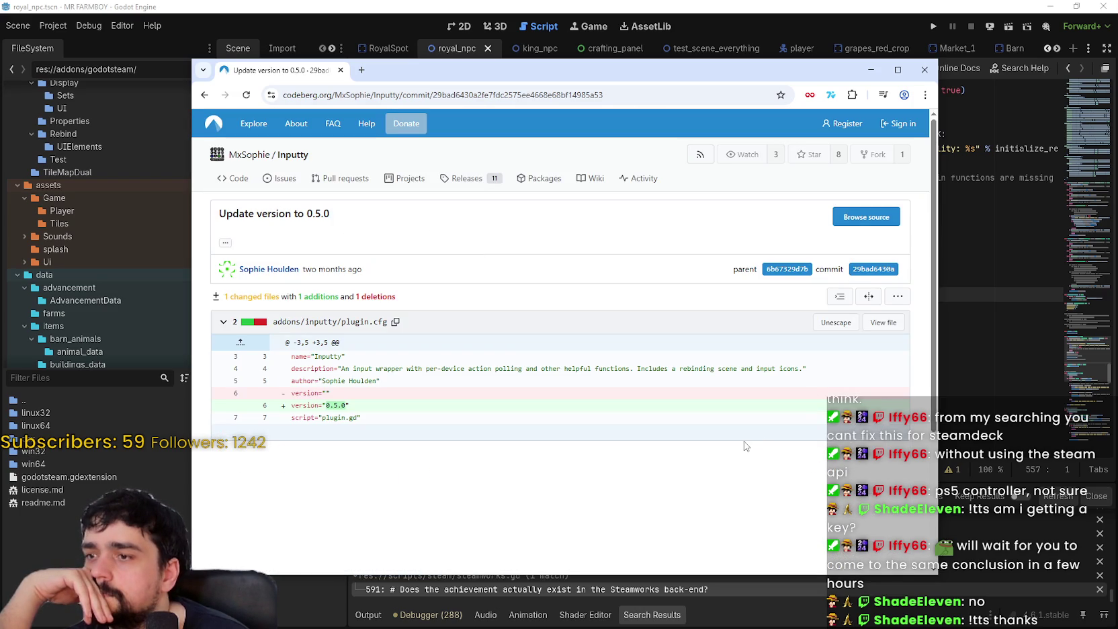
{"action": "left_click", "coordinate": [203, 96]}
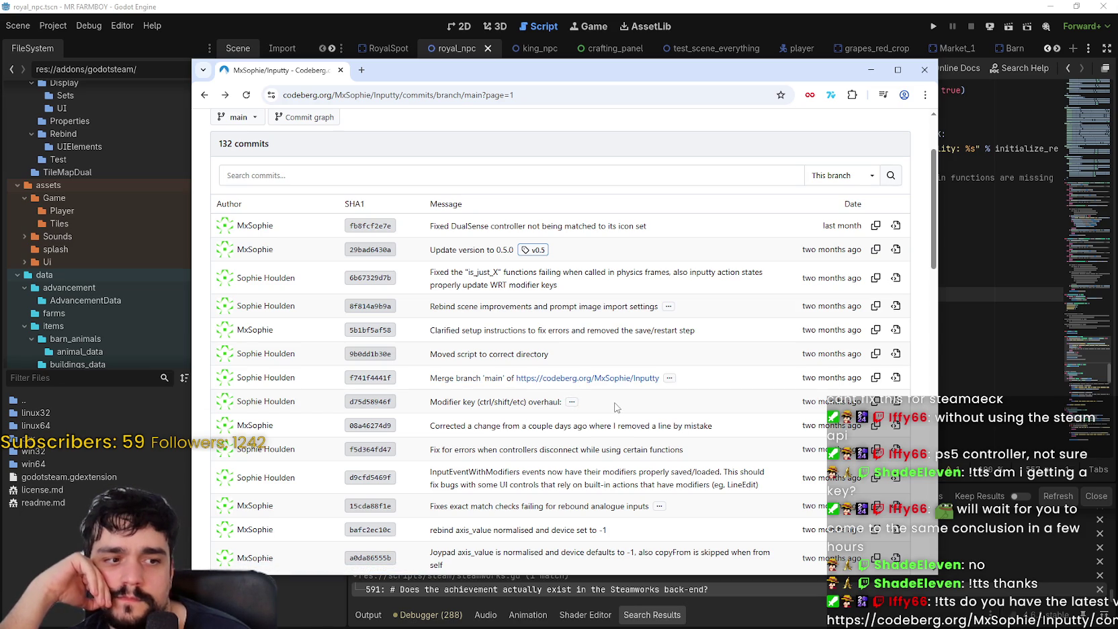
{"action": "scroll", "coordinate": [627, 393], "scroll_direction": "up", "scroll_amount": 2}
{"action": "scroll", "coordinate": [677, 358], "scroll_direction": "down", "scroll_amount": 1}
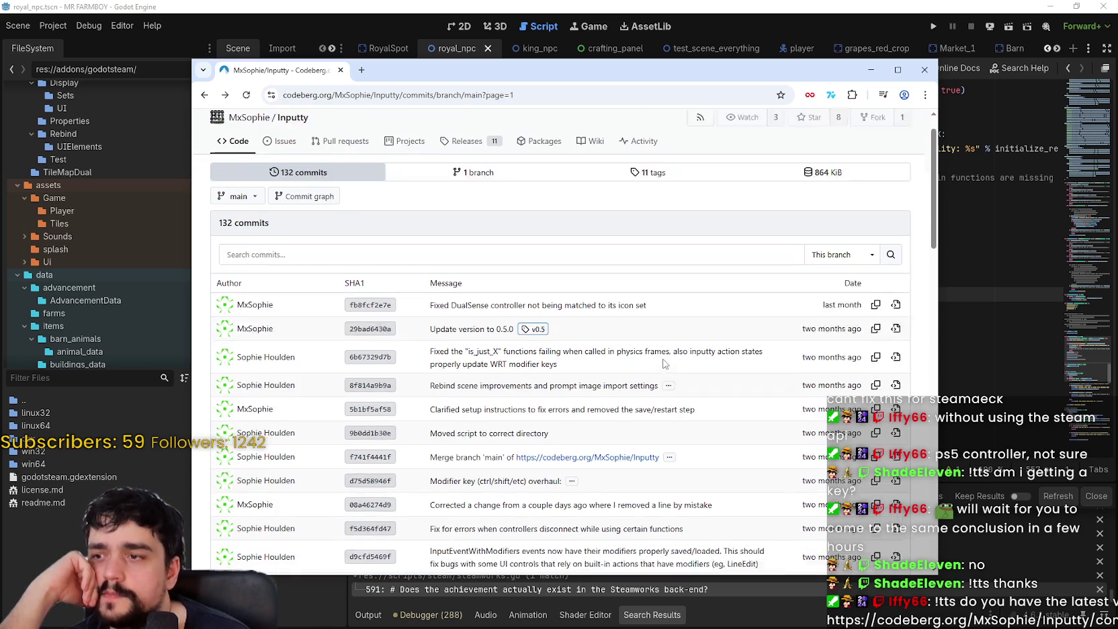
{"action": "left_click", "coordinate": [689, 389]}
Select the added 'dualsense' line 41 in the commit's diff.
{"action": "scroll", "coordinate": [494, 373], "scroll_direction": "down", "scroll_amount": 2}
{"action": "mouse_move", "coordinate": [608, 289]}
{"action": "left_mouse_down"}
{"action": "mouse_move", "coordinate": [256, 285]}
{"action": "mouse_move", "coordinate": [279, 289]}
{"action": "left_mouse_up"}
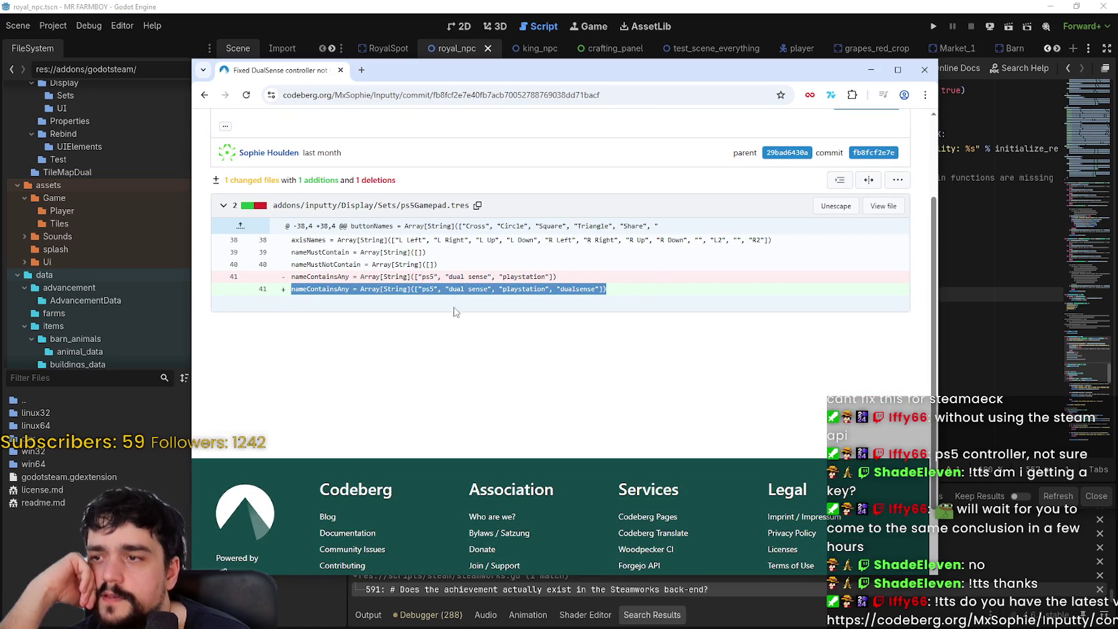
{"action": "left_click", "coordinate": [658, 329]}
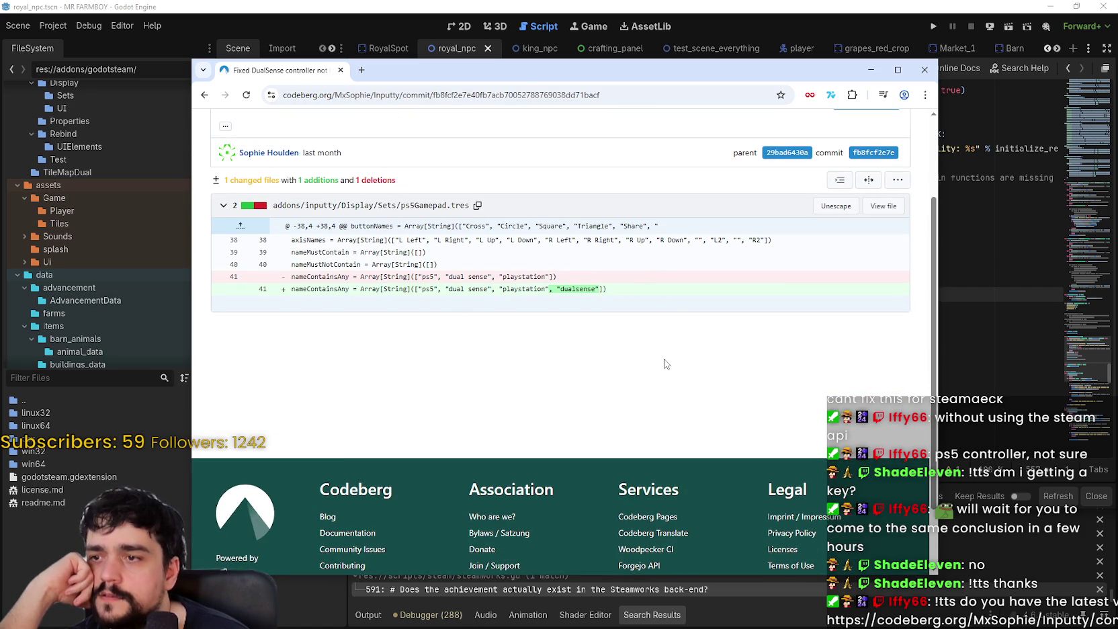
{"action": "mouse_move", "coordinate": [630, 298]}
{"action": "left_mouse_down"}
{"action": "mouse_move", "coordinate": [288, 281]}
{"action": "mouse_move", "coordinate": [286, 295]}
{"action": "left_mouse_up"}
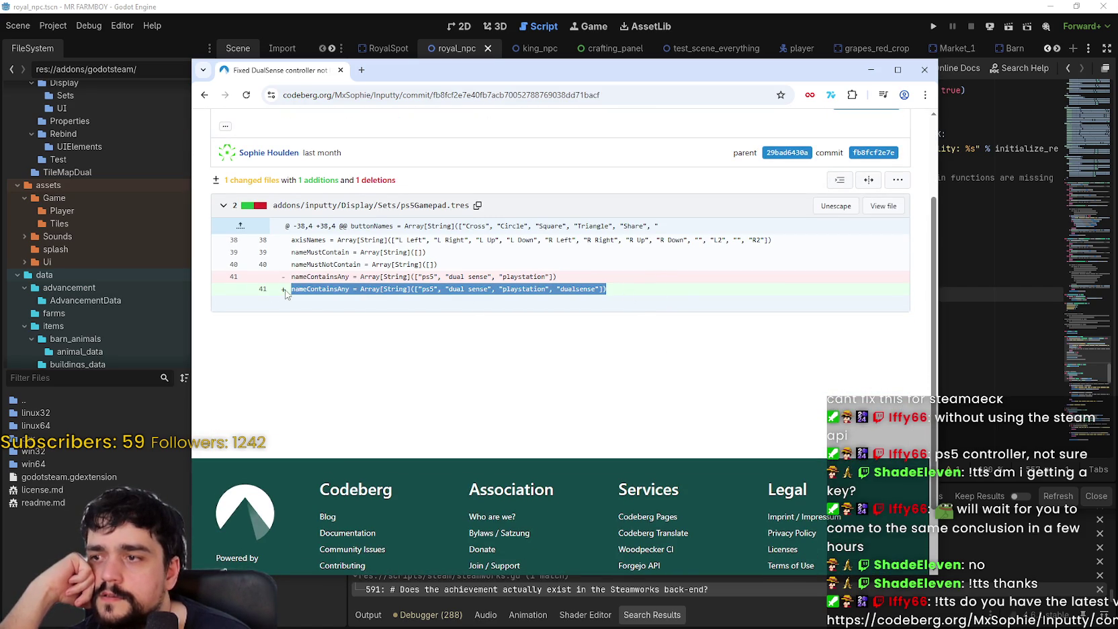
{"action": "left_click", "coordinate": [683, 297]}
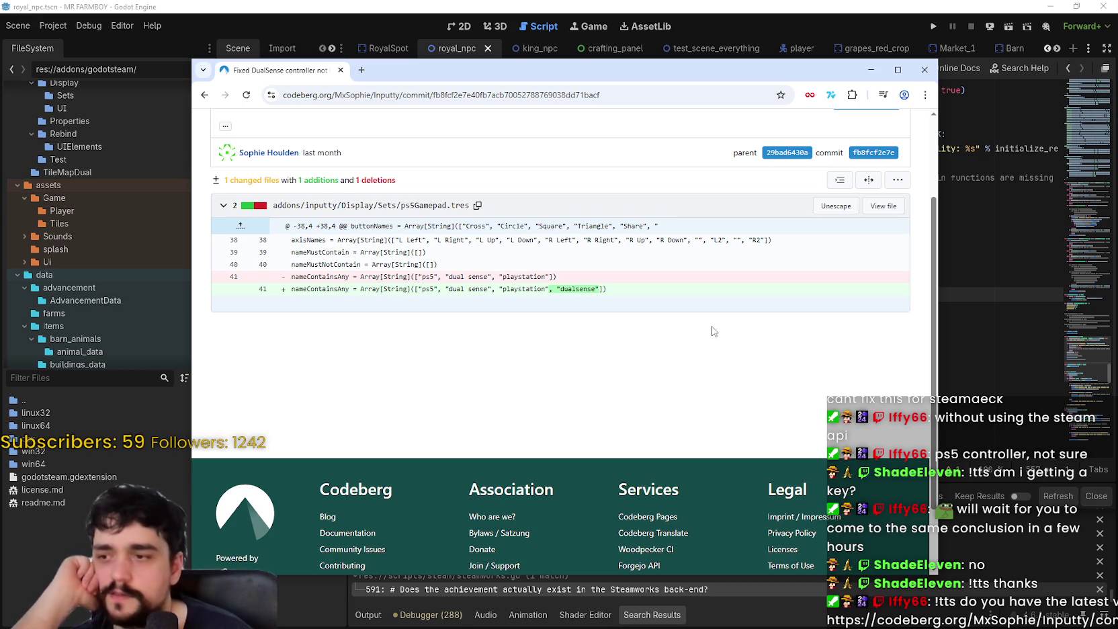
Return to the Godot script editor at the end of _process in steamworks.gd.
{"action": "scroll", "coordinate": [578, 303], "scroll_direction": "up", "scroll_amount": 1}
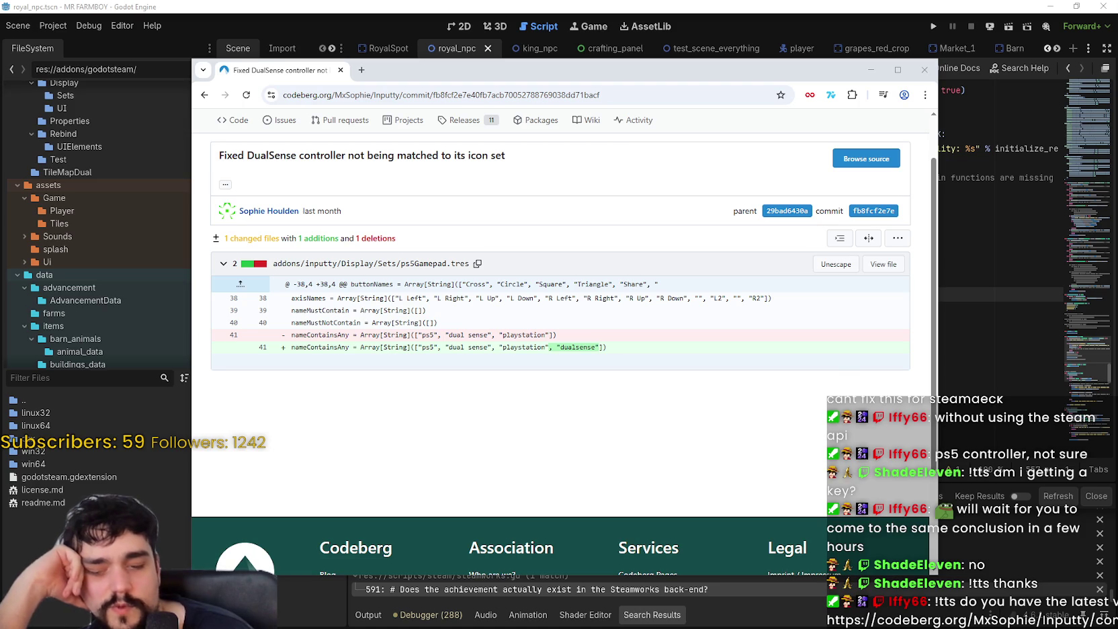
{"action": "left_click", "coordinate": [798, 5]}
{"action": "key", "text": "Down"}
{"action": "key", "text": "Down"}
{"action": "key", "text": "Down"}
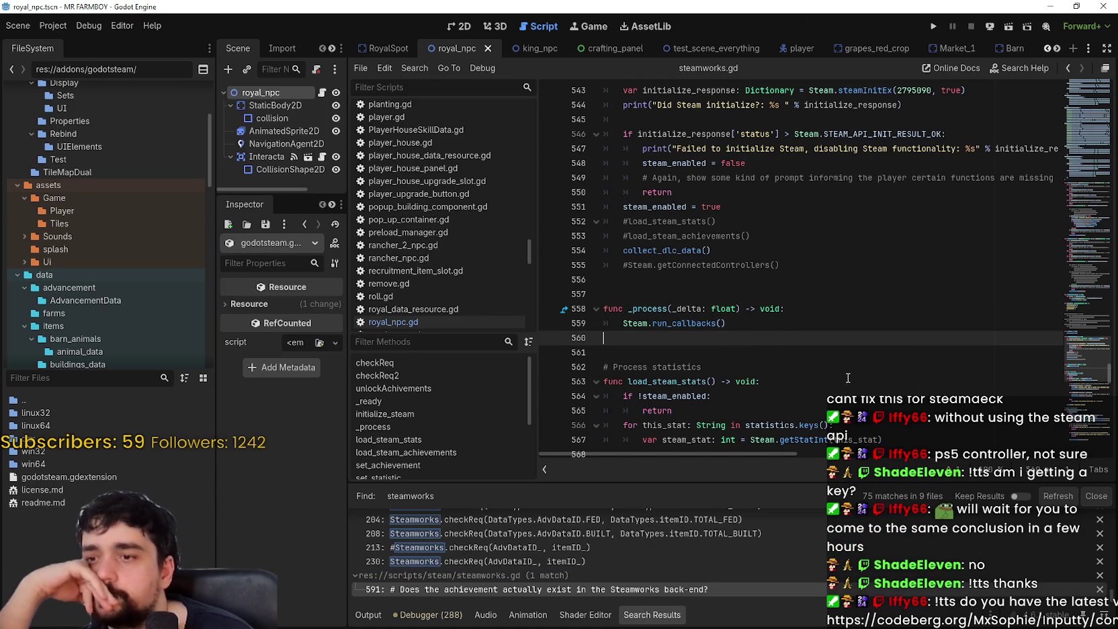
Show the files in the inputty addon's Core and Properties folders.
{"action": "scroll", "coordinate": [706, 364], "scroll_direction": "up", "scroll_amount": 7}
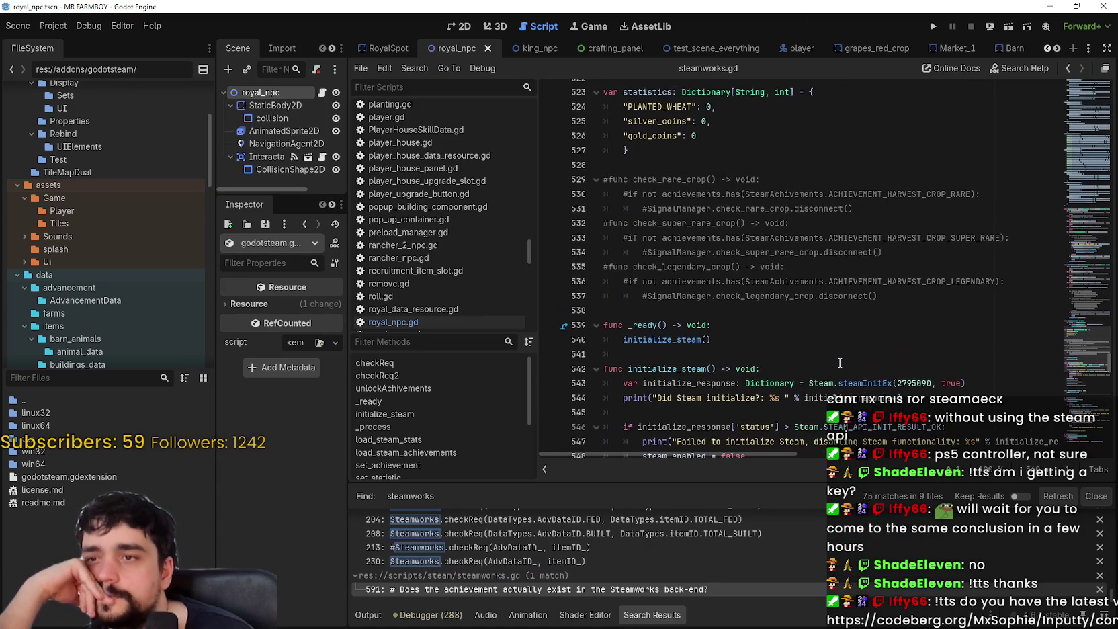
{"action": "scroll", "coordinate": [839, 363], "scroll_direction": "up", "scroll_amount": 4}
{"action": "scroll", "coordinate": [839, 362], "scroll_direction": "down", "scroll_amount": 6}
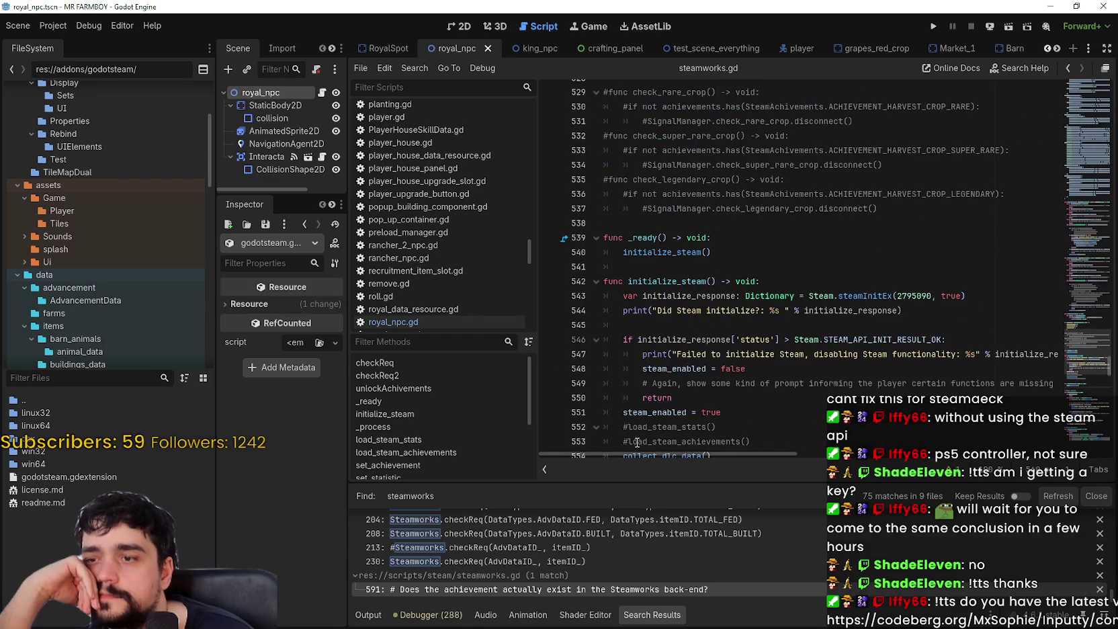
{"action": "scroll", "coordinate": [99, 232], "scroll_direction": "up", "scroll_amount": 3}
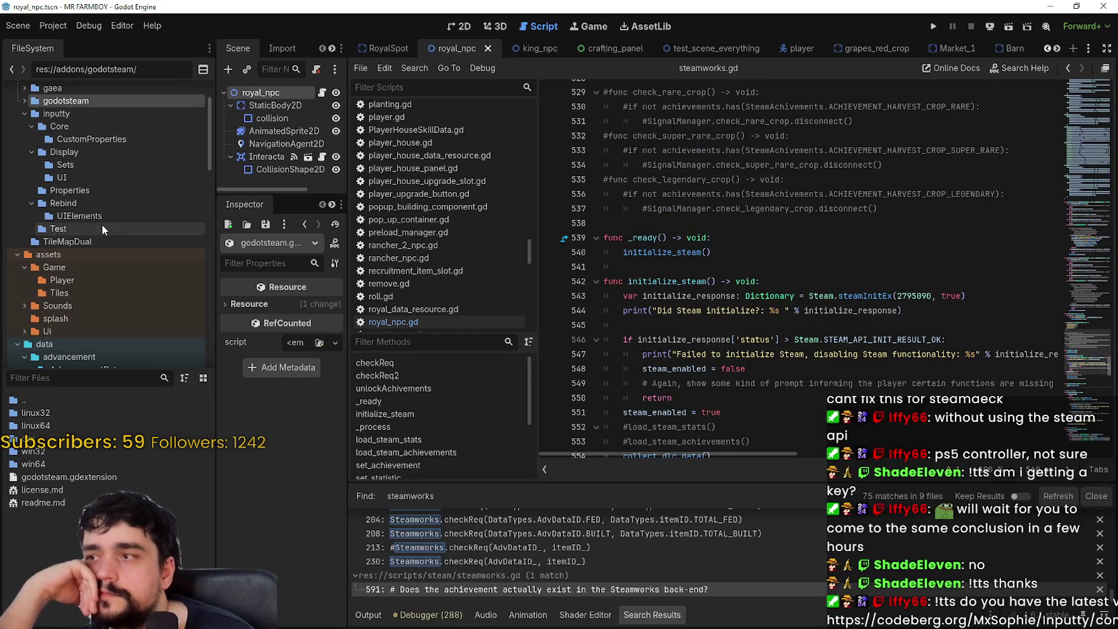
{"action": "left_click", "coordinate": [91, 124]}
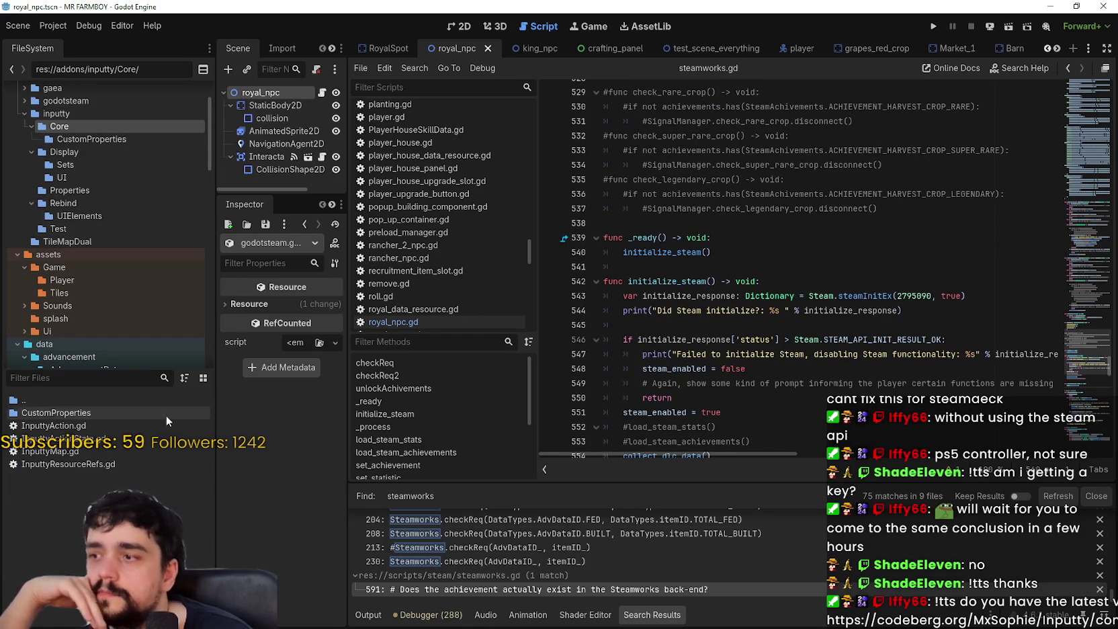
{"action": "scroll", "coordinate": [108, 153], "scroll_direction": "up", "scroll_amount": 2}
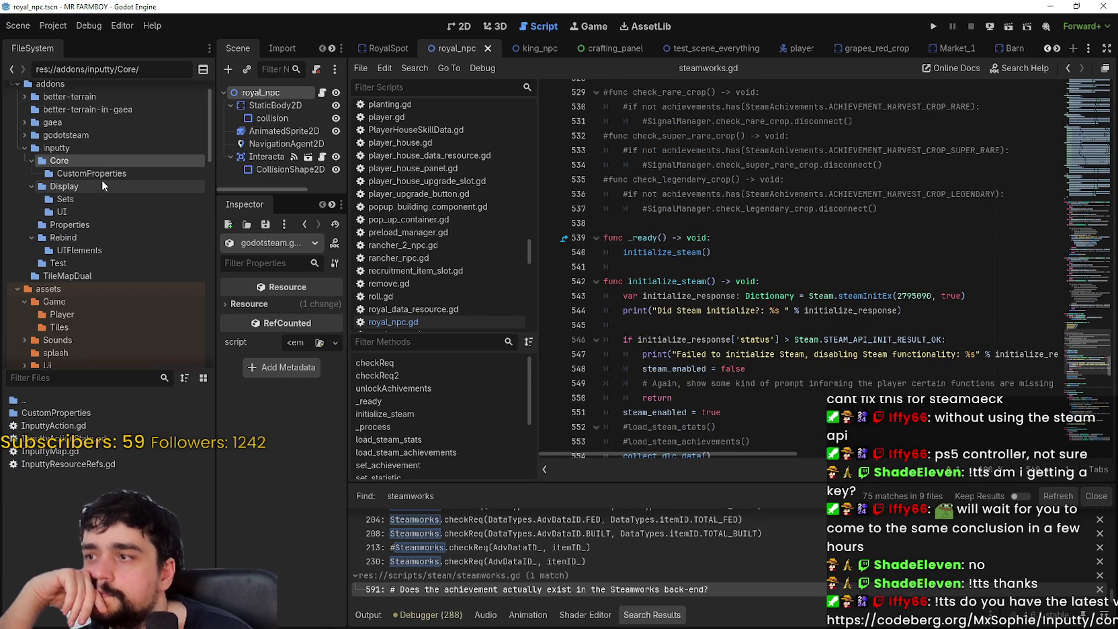
{"action": "left_click", "coordinate": [91, 226]}
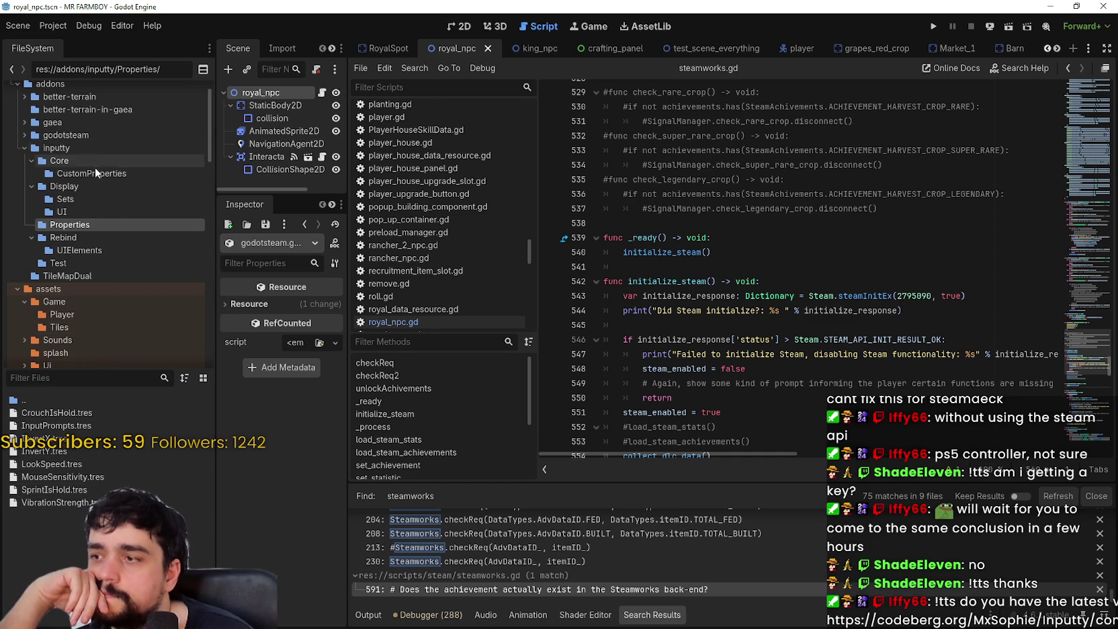
Browse the Rebind, UIElements and Test folders and open device_action_test.gd.
{"action": "left_click", "coordinate": [83, 238]}
{"action": "left_click", "coordinate": [81, 250]}
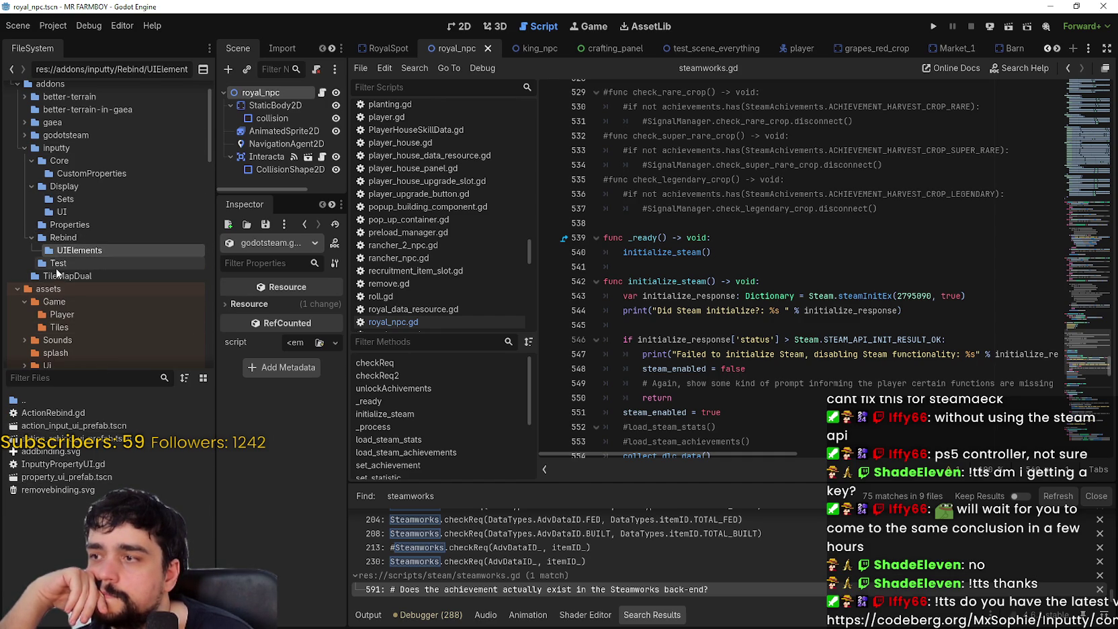
{"action": "left_click", "coordinate": [57, 263]}
{"action": "left_click", "coordinate": [86, 411]}
{"action": "double_click", "coordinate": [86, 412]}
Highlight uses of getInputDataForSlot and get_connected_joypads in device_action_test.gd.
{"action": "scroll", "coordinate": [812, 327], "scroll_direction": "down", "scroll_amount": 3}
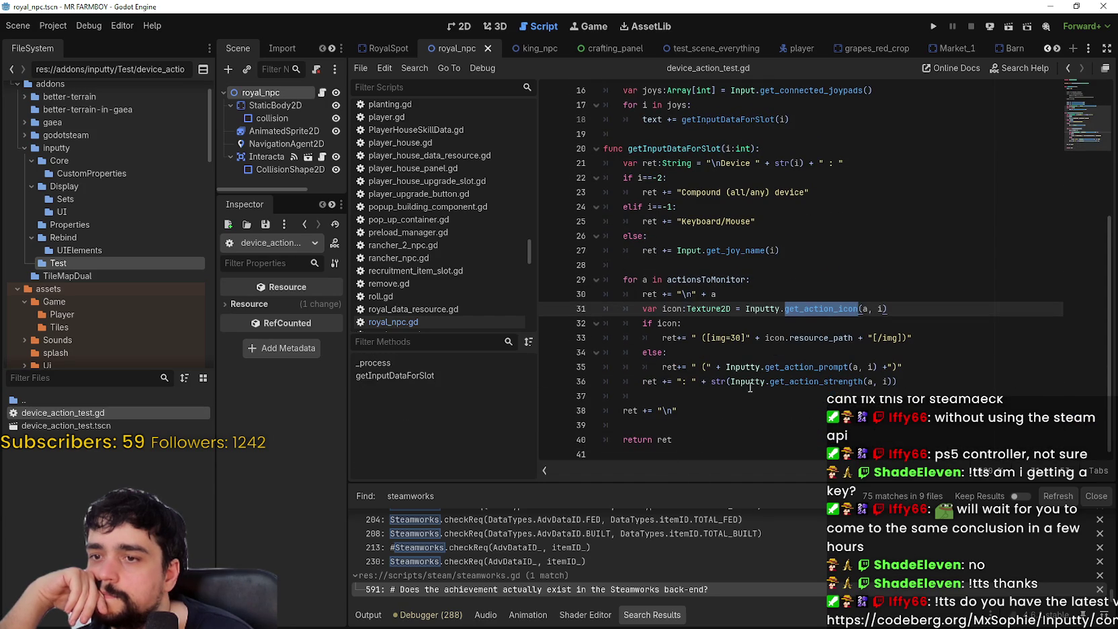
{"action": "left_click", "coordinate": [745, 400]}
{"action": "scroll", "coordinate": [745, 403], "scroll_direction": "up", "scroll_amount": 4}
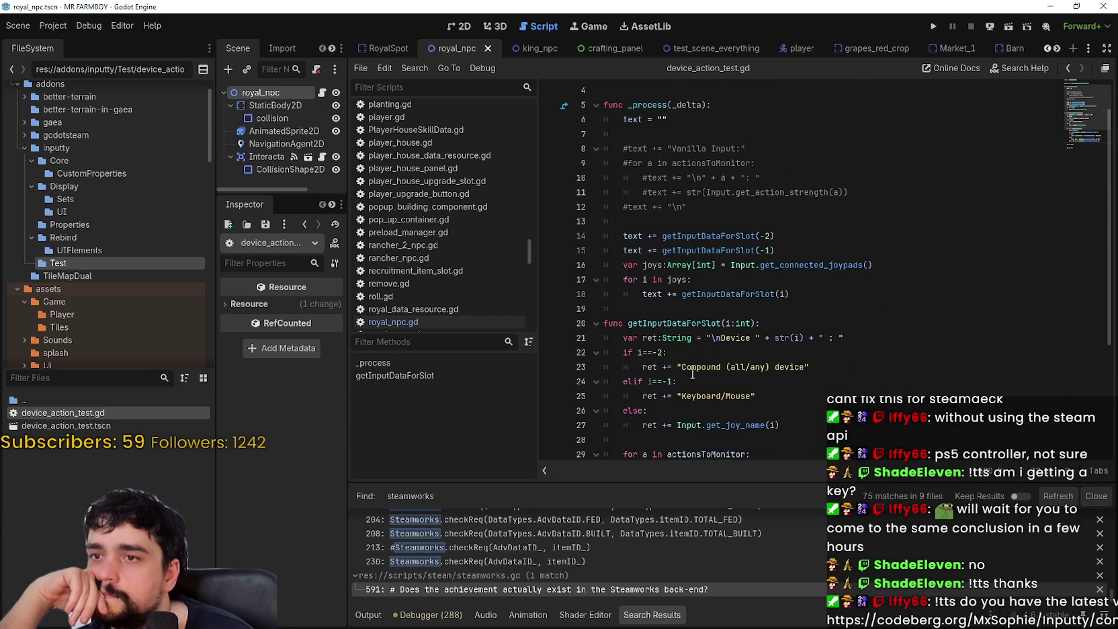
{"action": "double_click", "coordinate": [721, 237]}
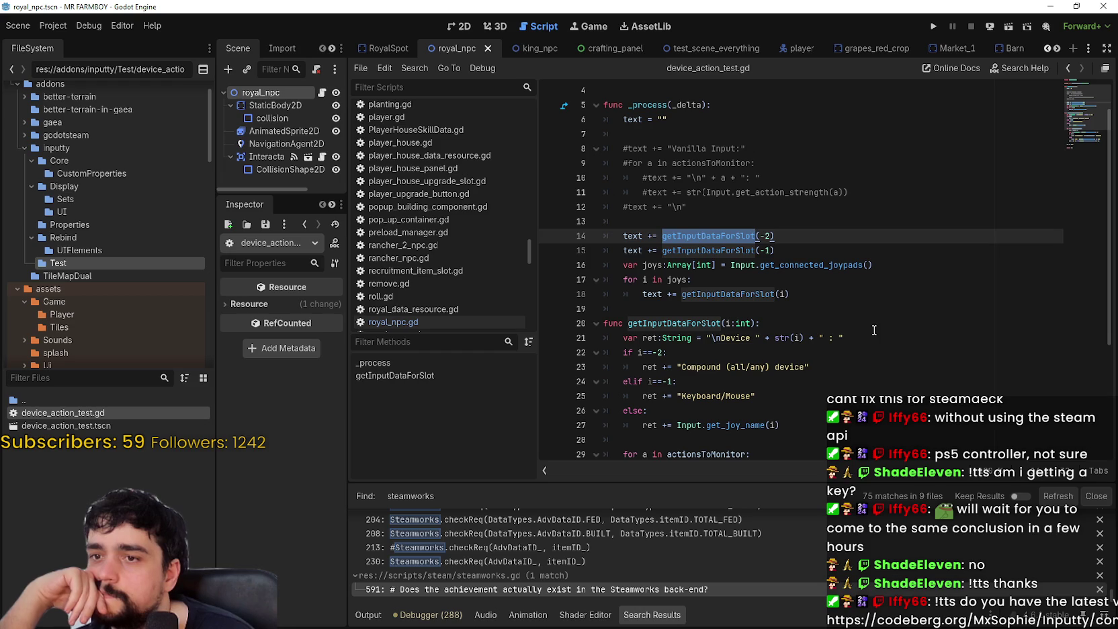
{"action": "double_click", "coordinate": [799, 266]}
{"action": "scroll", "coordinate": [852, 323], "scroll_direction": "down", "scroll_amount": 3}
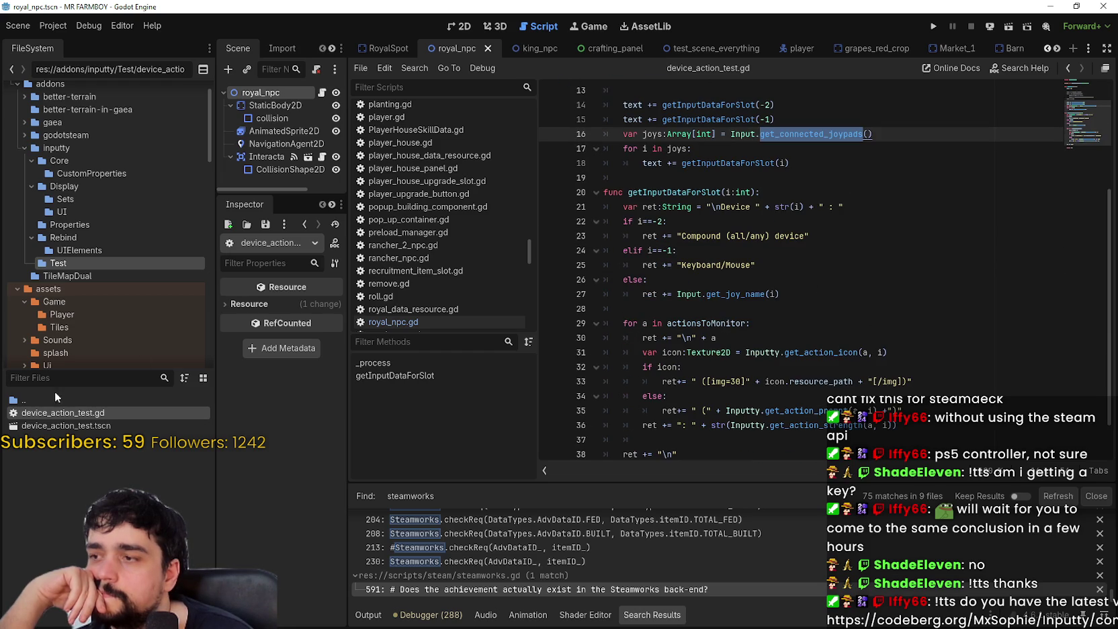
Read through the script around line 39 and highlight where actionsToMonitor is used.
{"action": "left_click", "coordinate": [84, 264]}
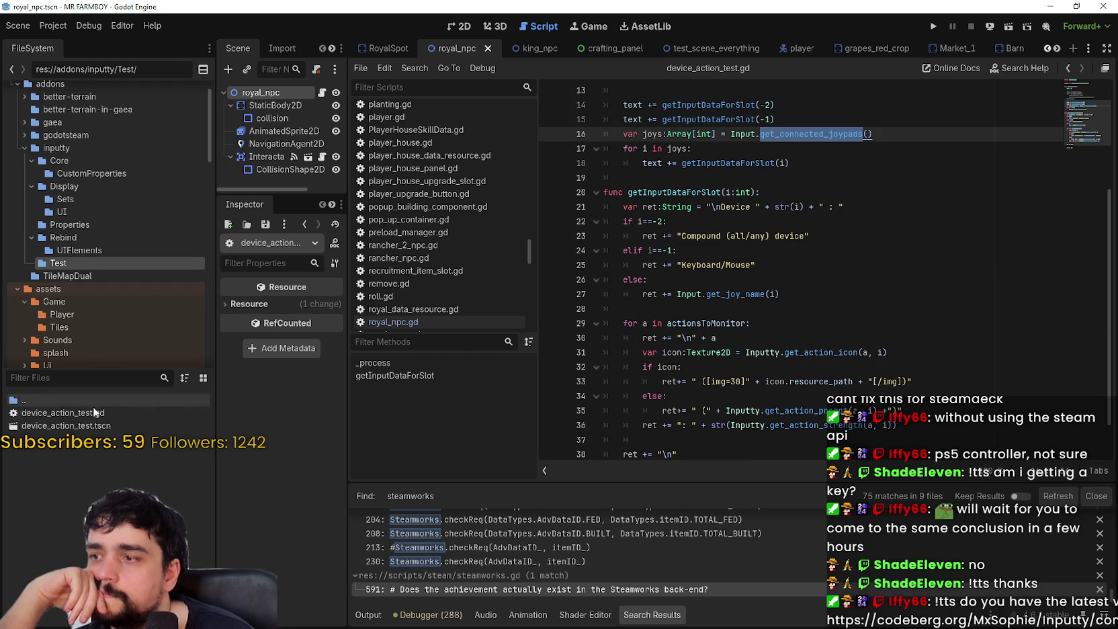
{"action": "scroll", "coordinate": [848, 326], "scroll_direction": "down", "scroll_amount": 1}
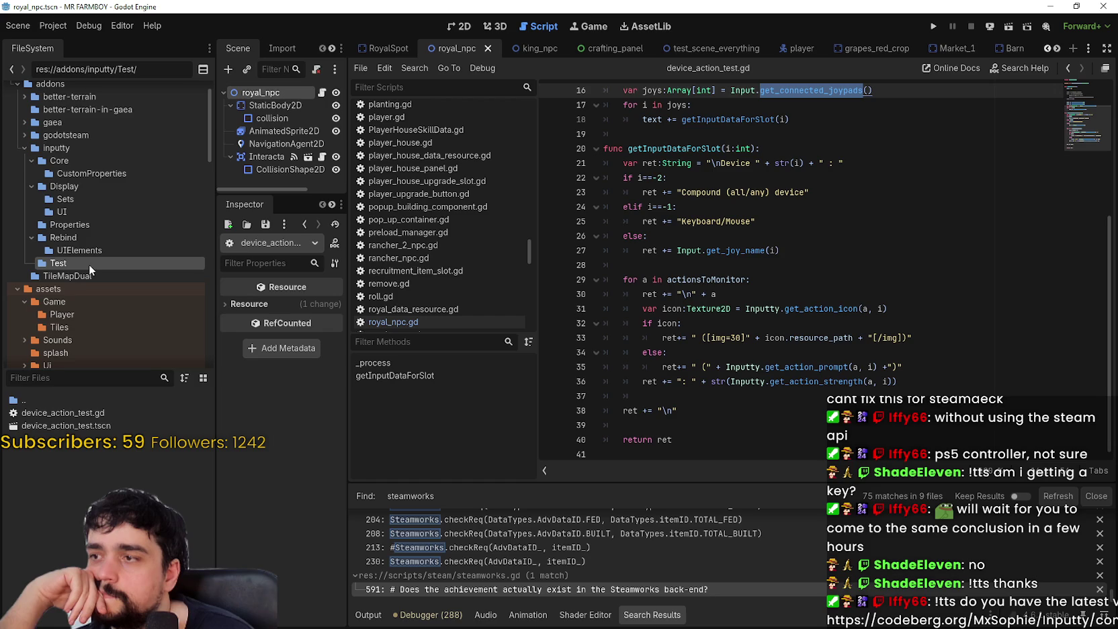
{"action": "scroll", "coordinate": [87, 263], "scroll_direction": "up", "scroll_amount": 1}
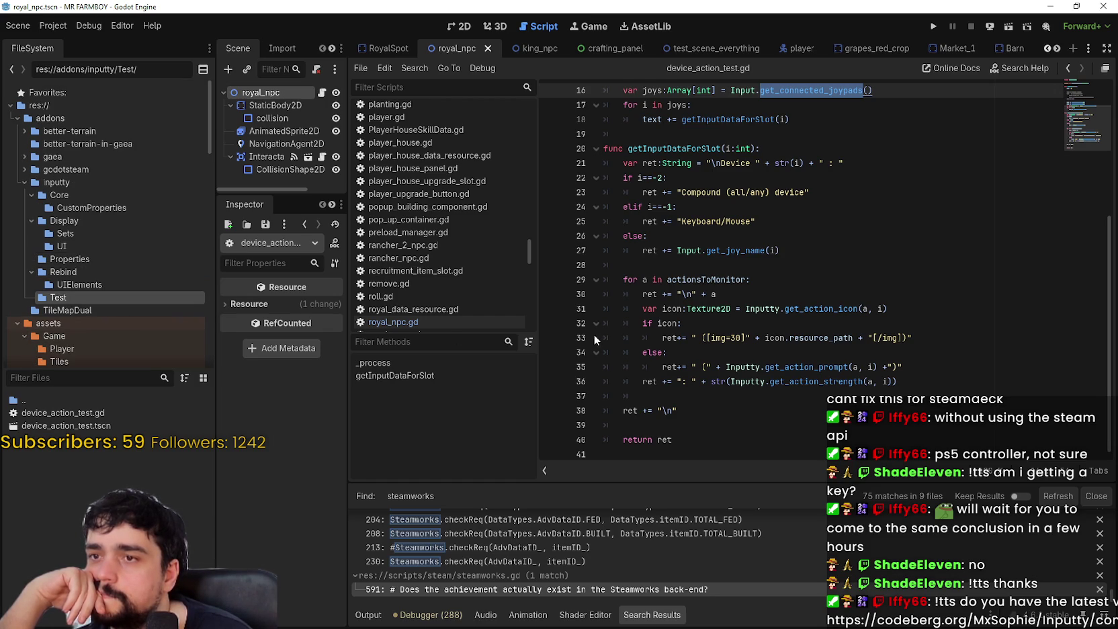
{"action": "scroll", "coordinate": [776, 394], "scroll_direction": "up", "scroll_amount": 2}
{"action": "key", "text": "Down"}
{"action": "key", "text": "Down"}
{"action": "key", "text": "Down"}
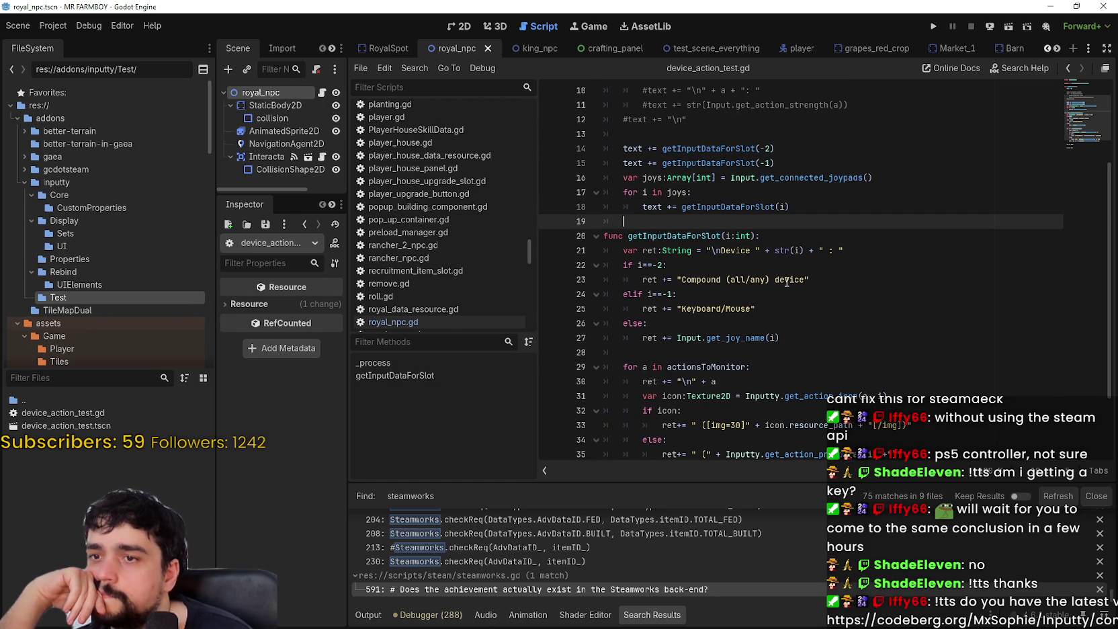
{"action": "scroll", "coordinate": [846, 338], "scroll_direction": "down", "scroll_amount": 2}
{"action": "left_click", "coordinate": [789, 410]}
{"action": "left_click", "coordinate": [805, 429]}
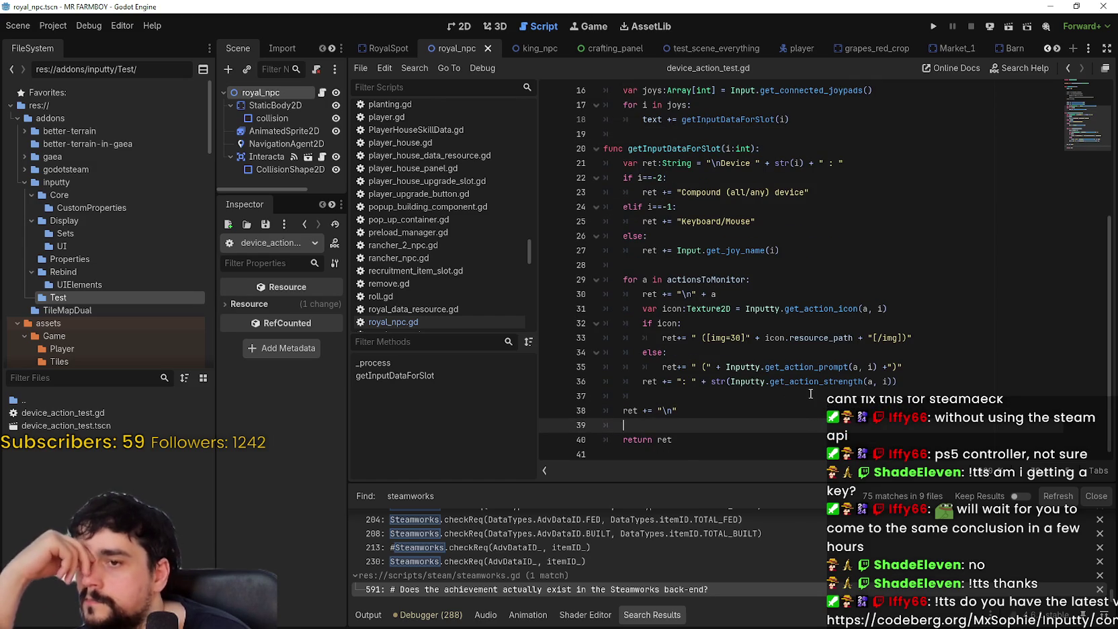
{"action": "scroll", "coordinate": [810, 390], "scroll_direction": "up", "scroll_amount": 5}
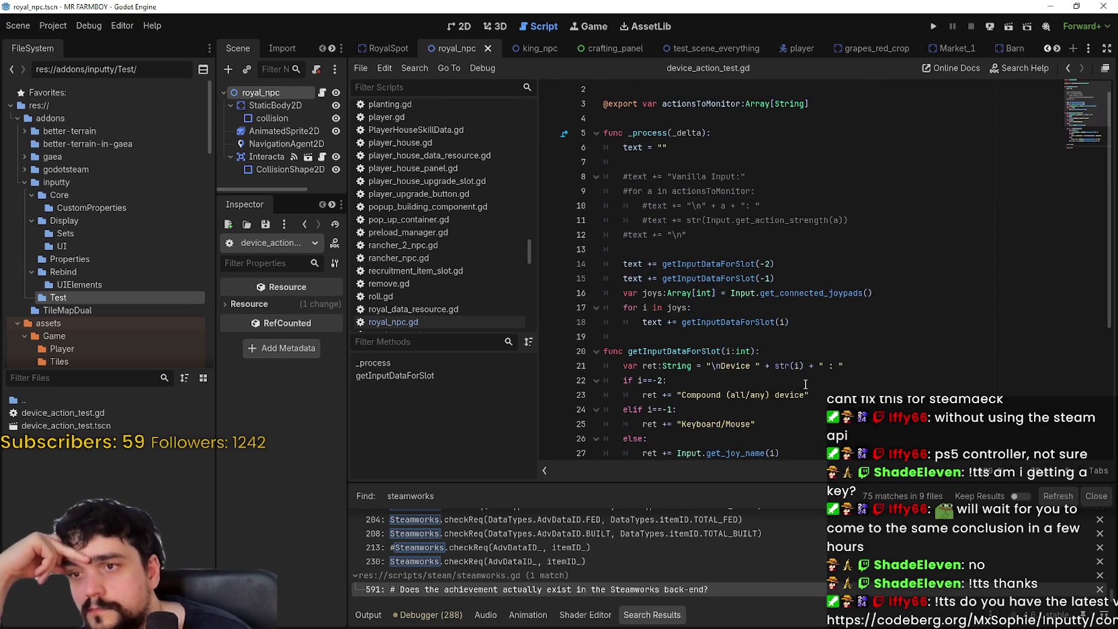
{"action": "double_click", "coordinate": [699, 118]}
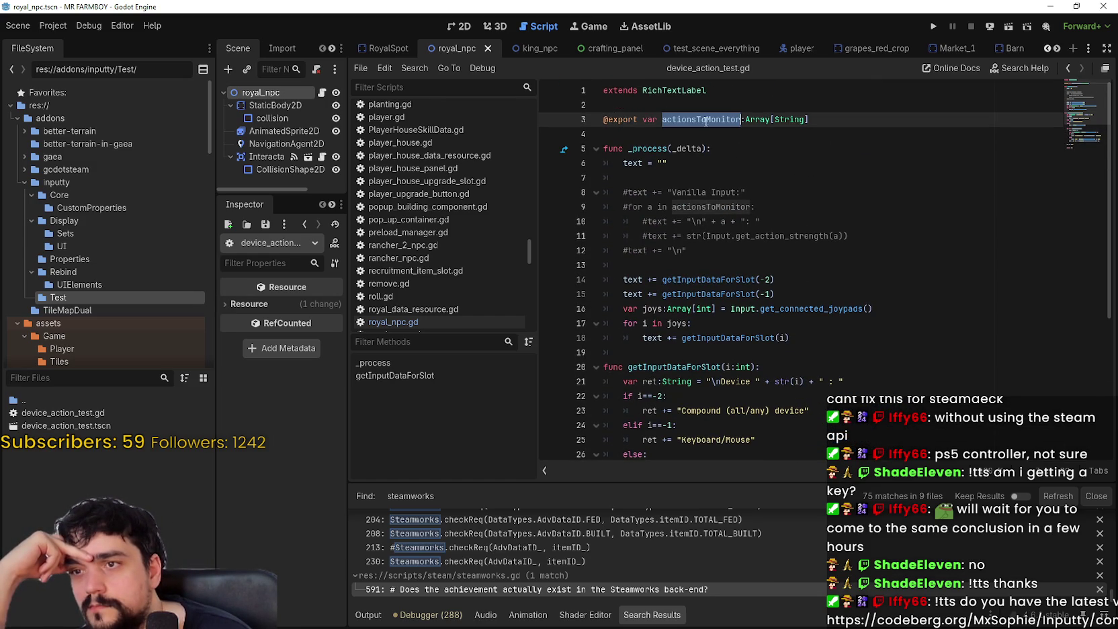
Browse the Rebind, Properties and top-level inputty addon folders.
{"action": "scroll", "coordinate": [95, 272], "scroll_direction": "down", "scroll_amount": 2}
{"action": "left_click", "coordinate": [80, 237]}
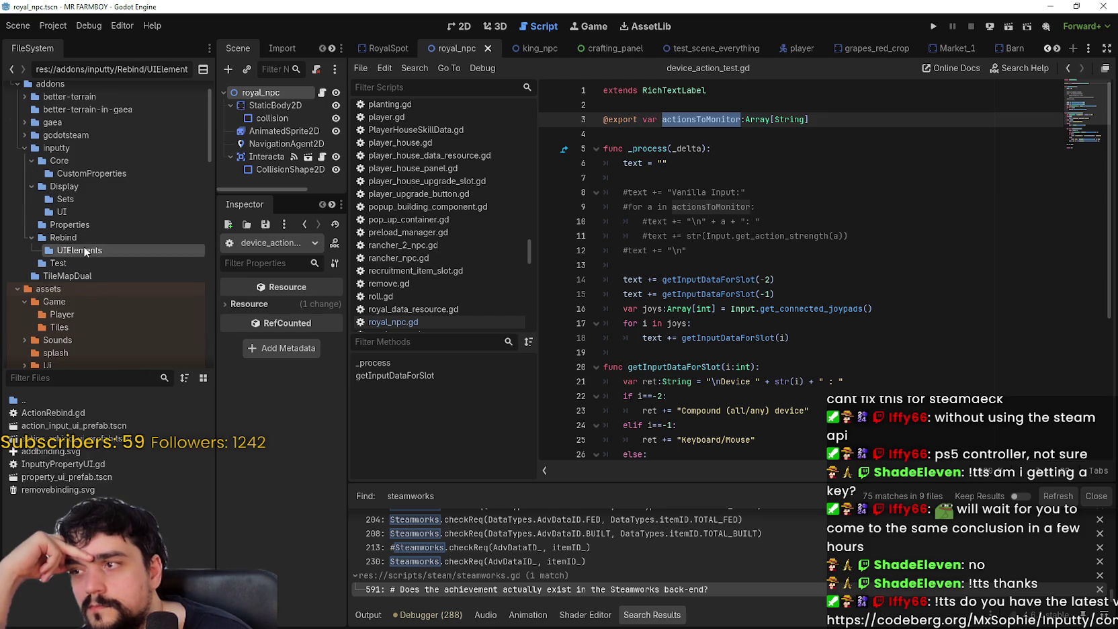
{"action": "left_click", "coordinate": [78, 227]}
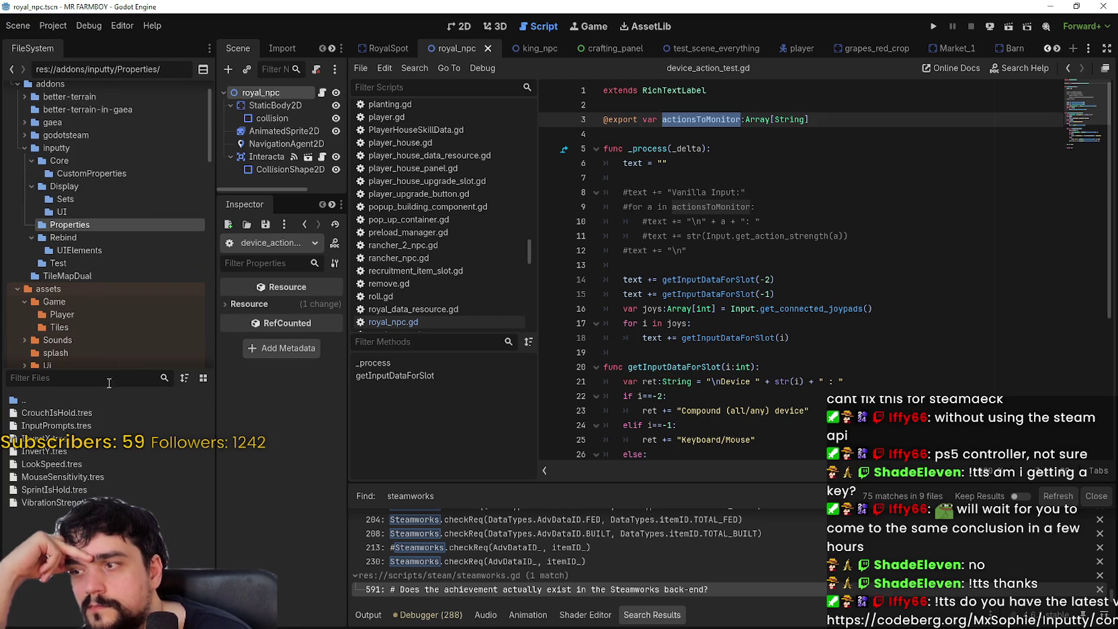
{"action": "left_click", "coordinate": [60, 186]}
{"action": "left_click", "coordinate": [70, 148]}
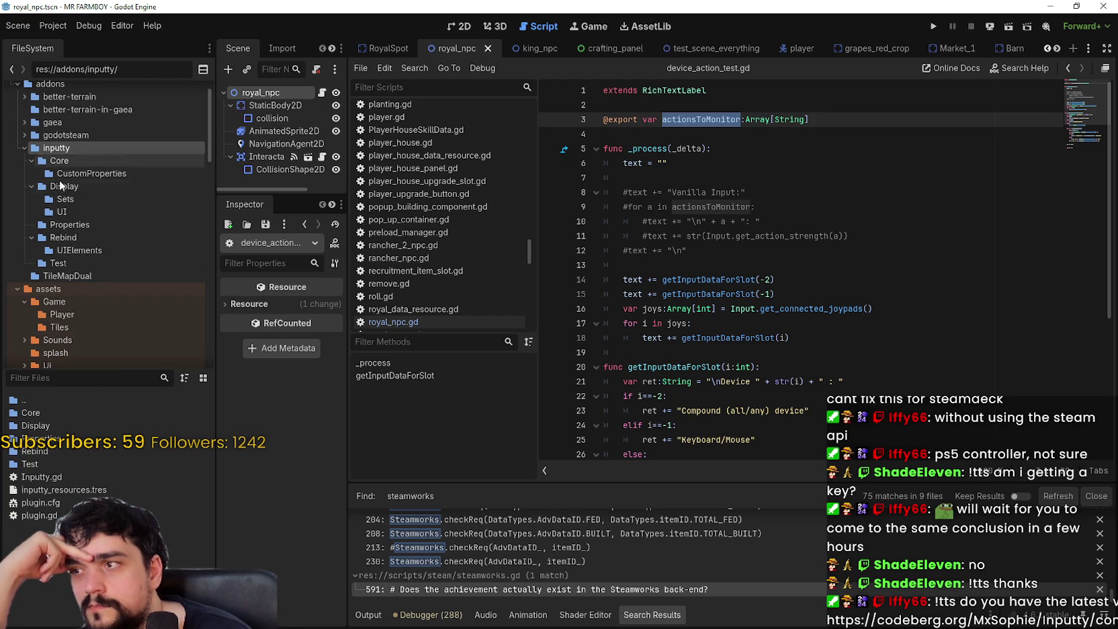
Navigate into Core/CustomProperties and open InputtyProperty.gd.
{"action": "double_click", "coordinate": [58, 455]}
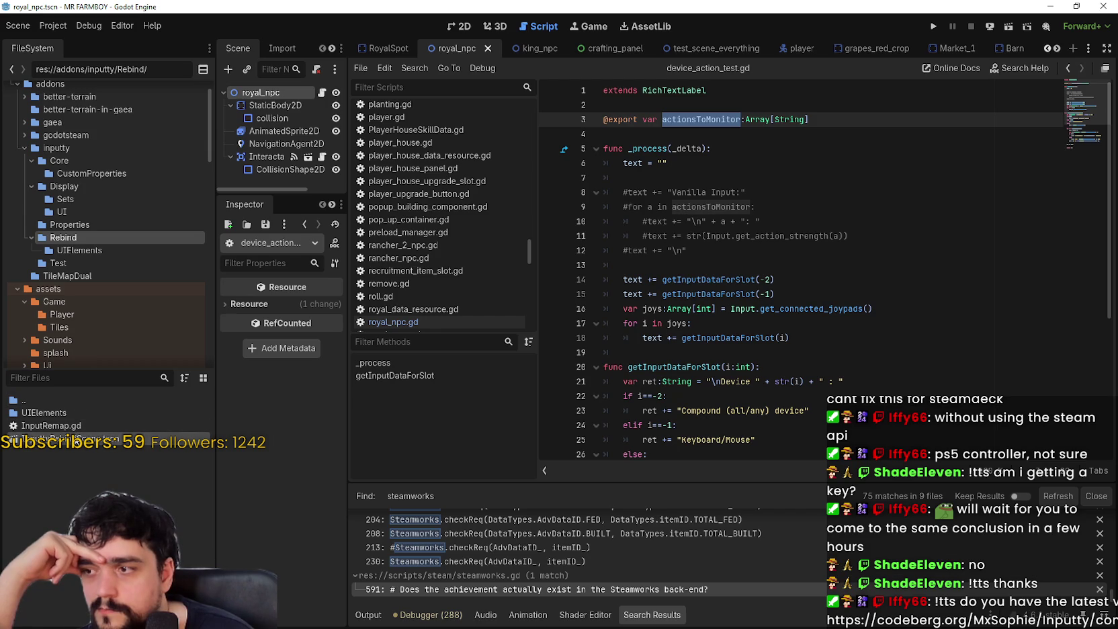
{"action": "double_click", "coordinate": [78, 399]}
{"action": "double_click", "coordinate": [64, 411]}
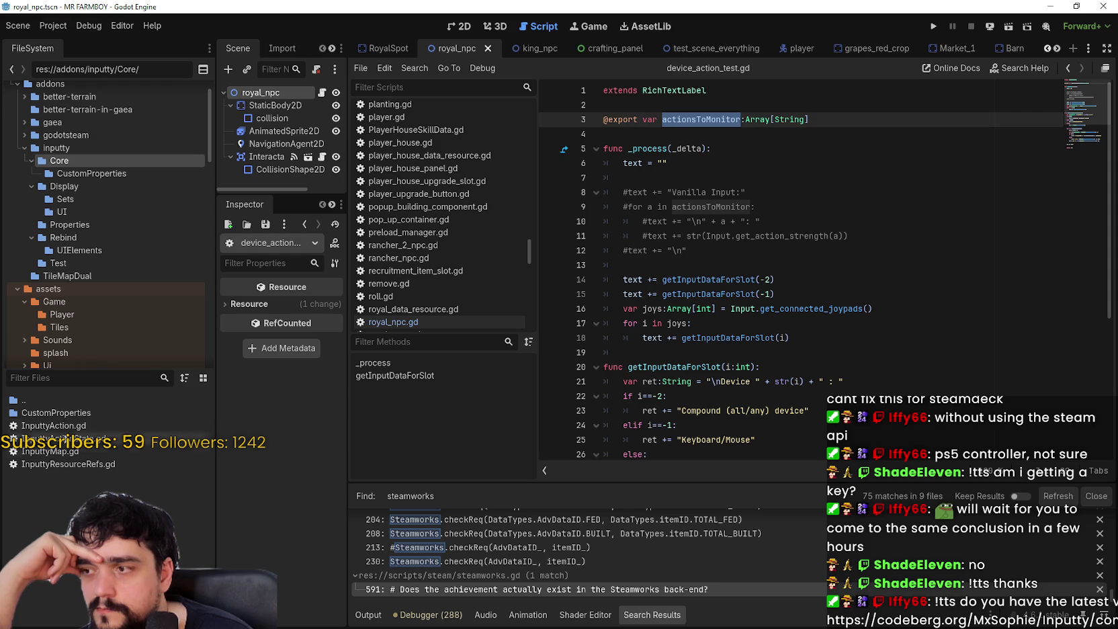
{"action": "double_click", "coordinate": [66, 415]}
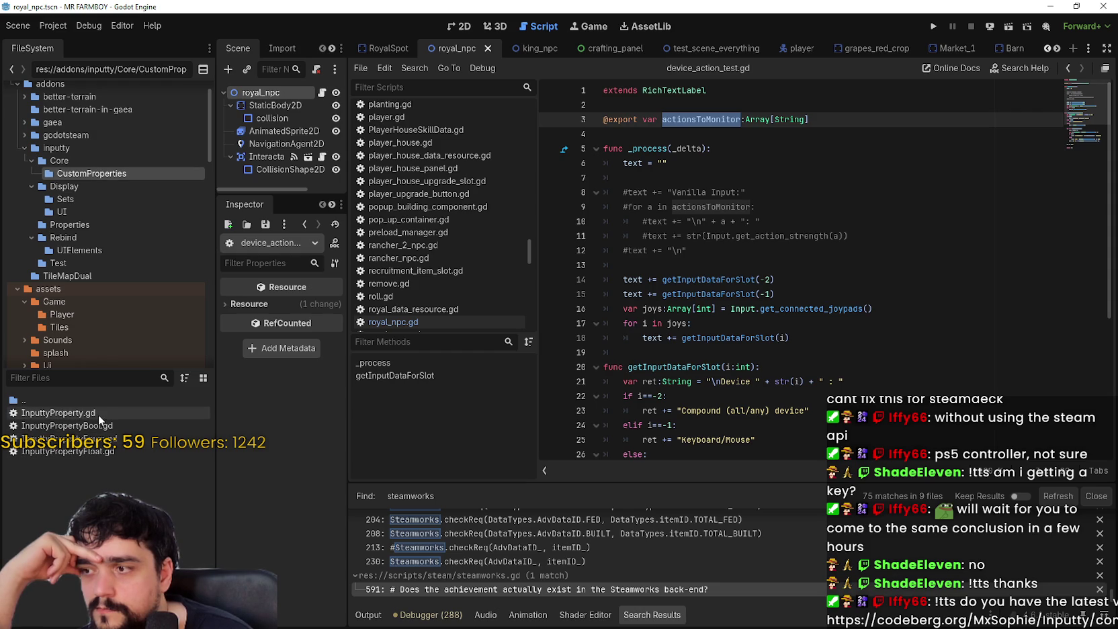
{"action": "double_click", "coordinate": [98, 415]}
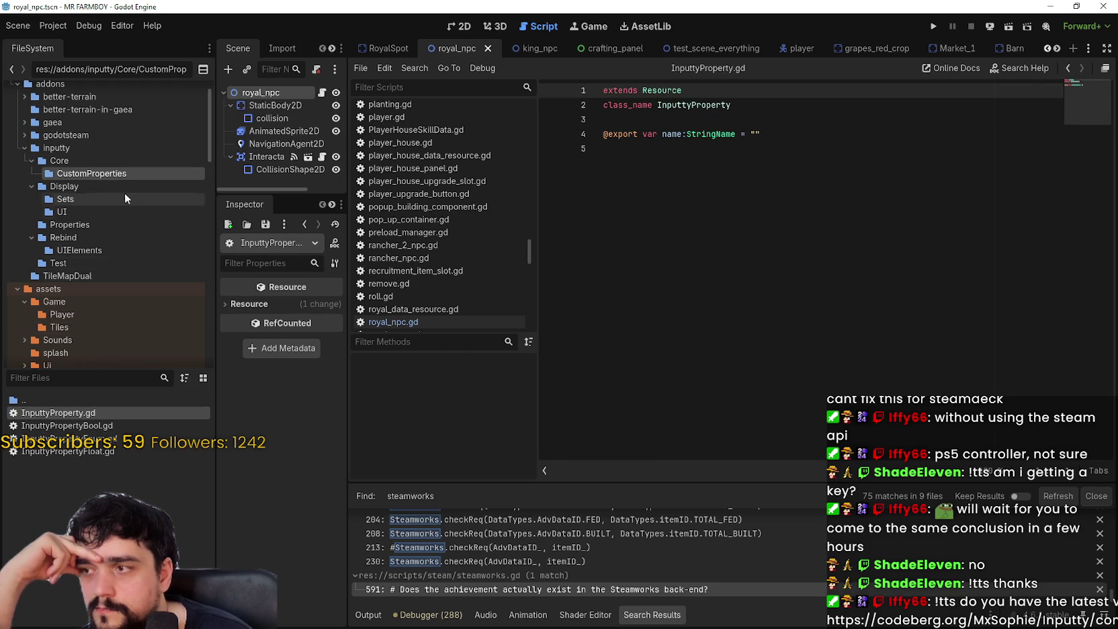
Open InputtyAction.gd from the inputty addon's Core folder.
{"action": "left_click", "coordinate": [116, 161]}
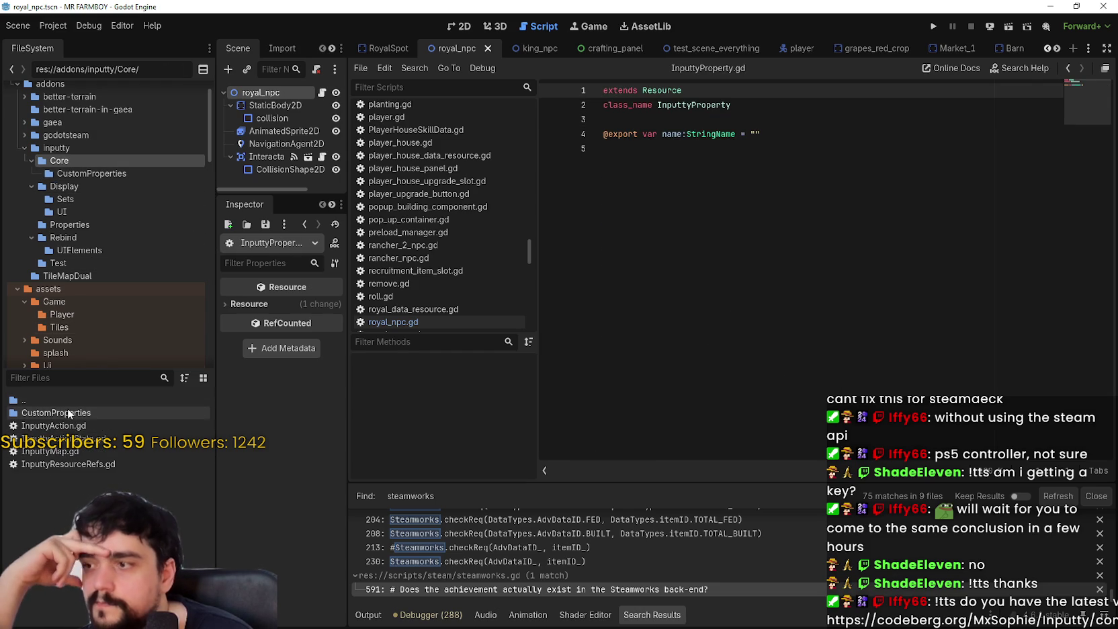
{"action": "left_click", "coordinate": [78, 172]}
{"action": "left_click", "coordinate": [84, 159]}
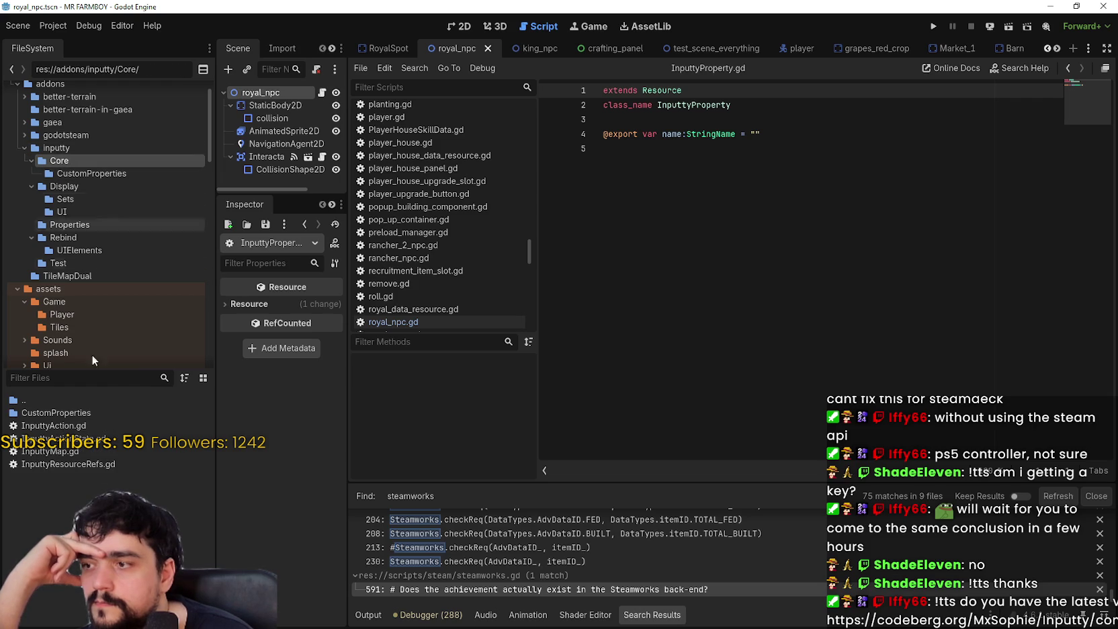
{"action": "double_click", "coordinate": [72, 423]}
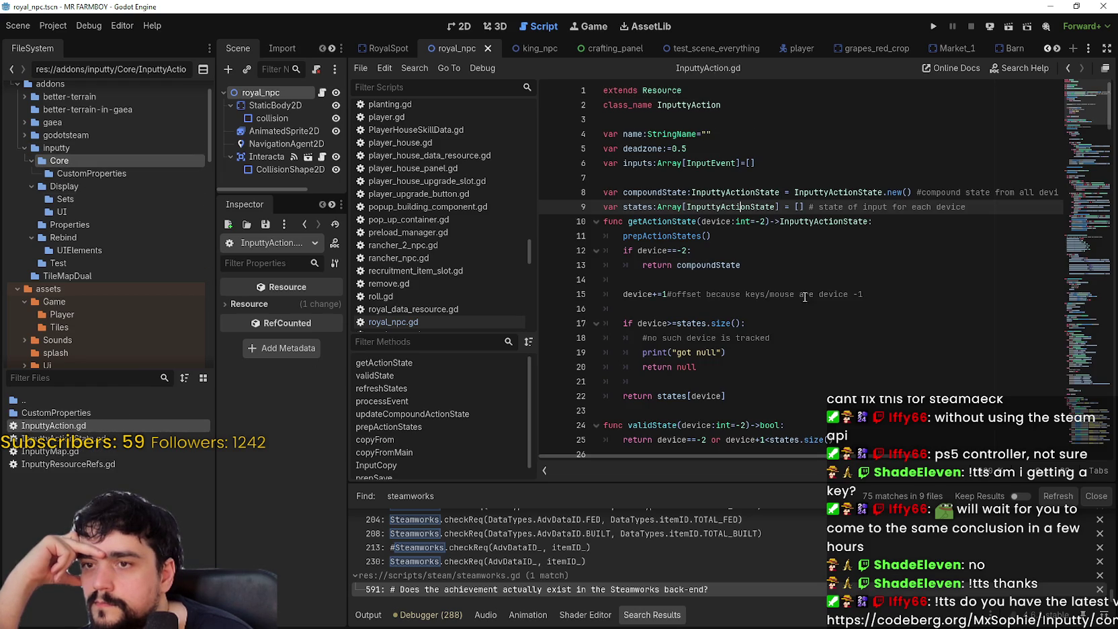
Read InputtyAction.gd from getActionState down to updateCompoundActionState, highlighting uses of device.
{"action": "left_click", "coordinate": [780, 281]}
{"action": "scroll", "coordinate": [779, 288], "scroll_direction": "down", "scroll_amount": 5}
{"action": "scroll", "coordinate": [778, 287], "scroll_direction": "up", "scroll_amount": 3}
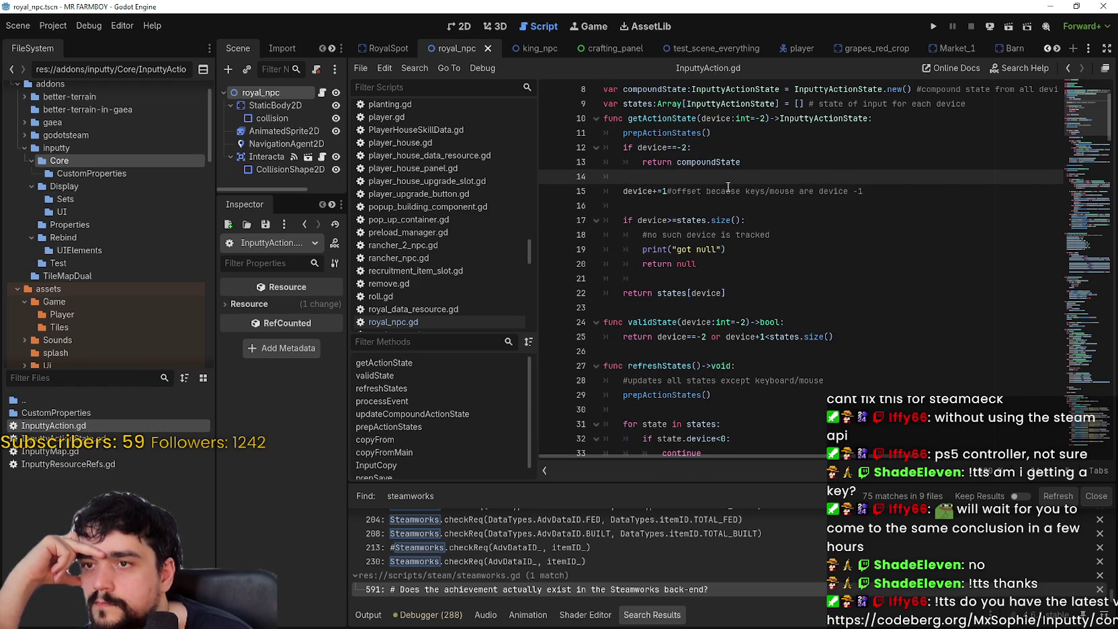
{"action": "double_click", "coordinate": [715, 162]}
{"action": "double_click", "coordinate": [652, 147]}
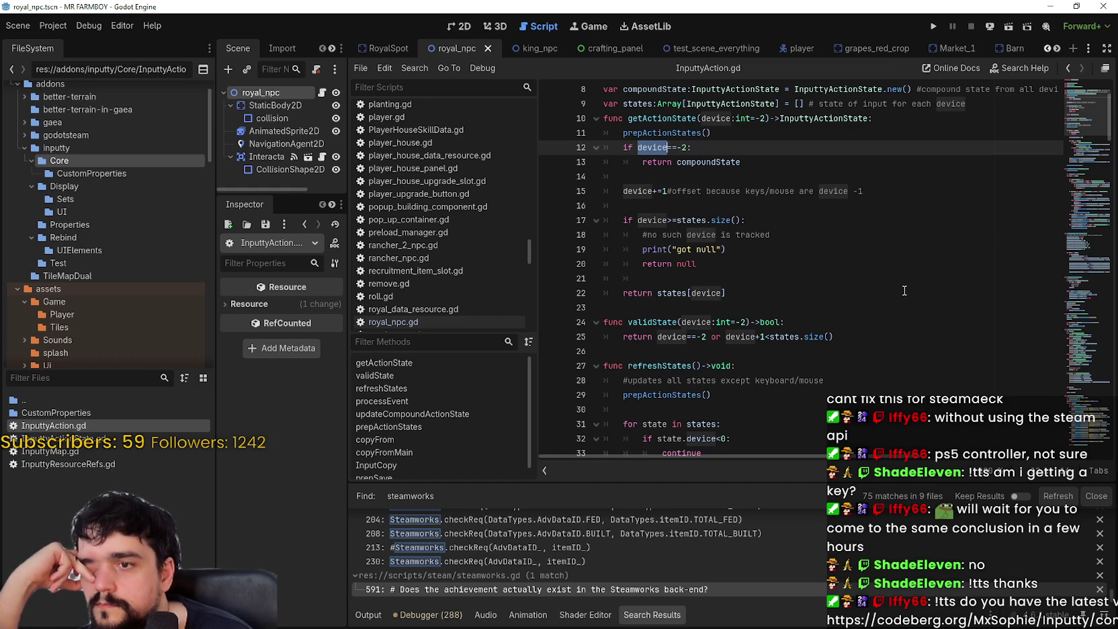
{"action": "scroll", "coordinate": [904, 291], "scroll_direction": "down", "scroll_amount": 2}
{"action": "scroll", "coordinate": [905, 290], "scroll_direction": "down", "scroll_amount": 5}
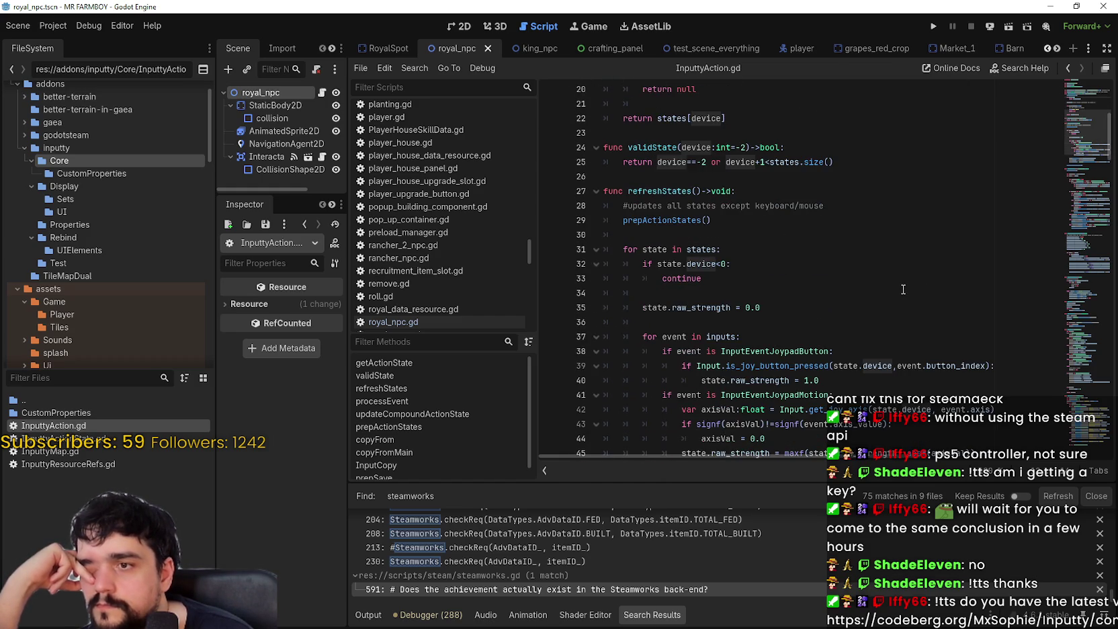
{"action": "scroll", "coordinate": [904, 290], "scroll_direction": "down", "scroll_amount": 7}
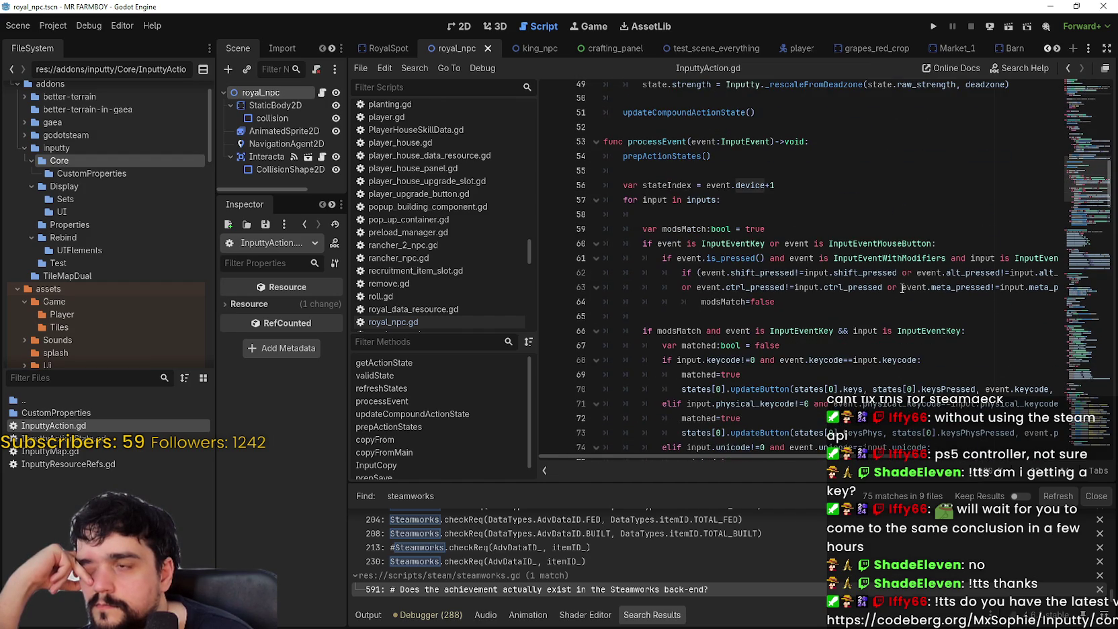
{"action": "scroll", "coordinate": [900, 288], "scroll_direction": "down", "scroll_amount": 7}
{"action": "scroll", "coordinate": [884, 282], "scroll_direction": "down", "scroll_amount": 5}
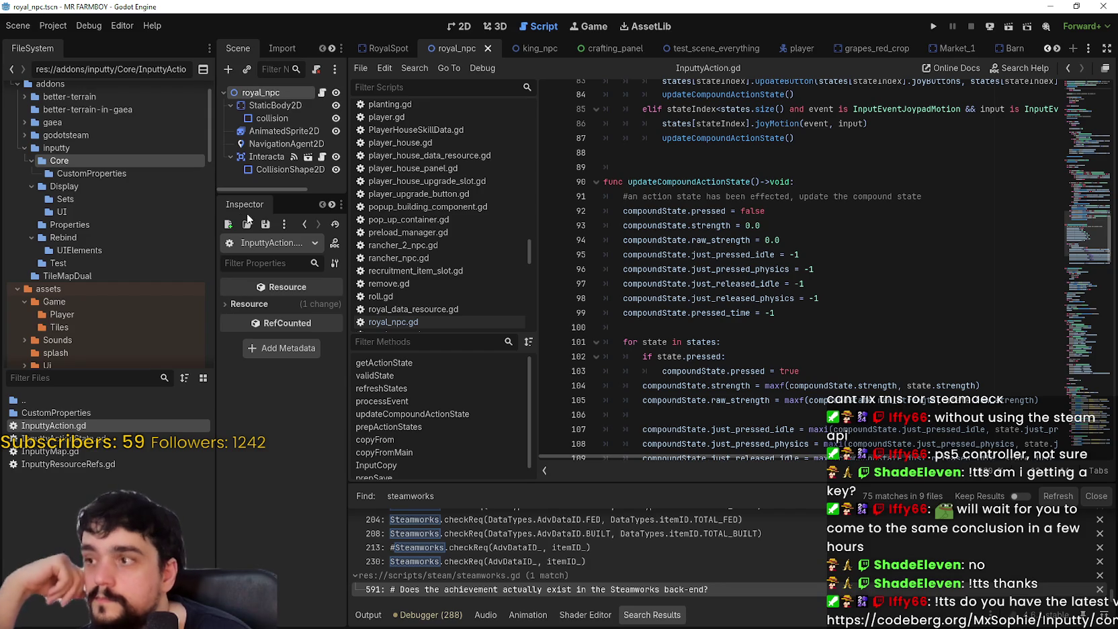
{"action": "left_click", "coordinate": [80, 145]}
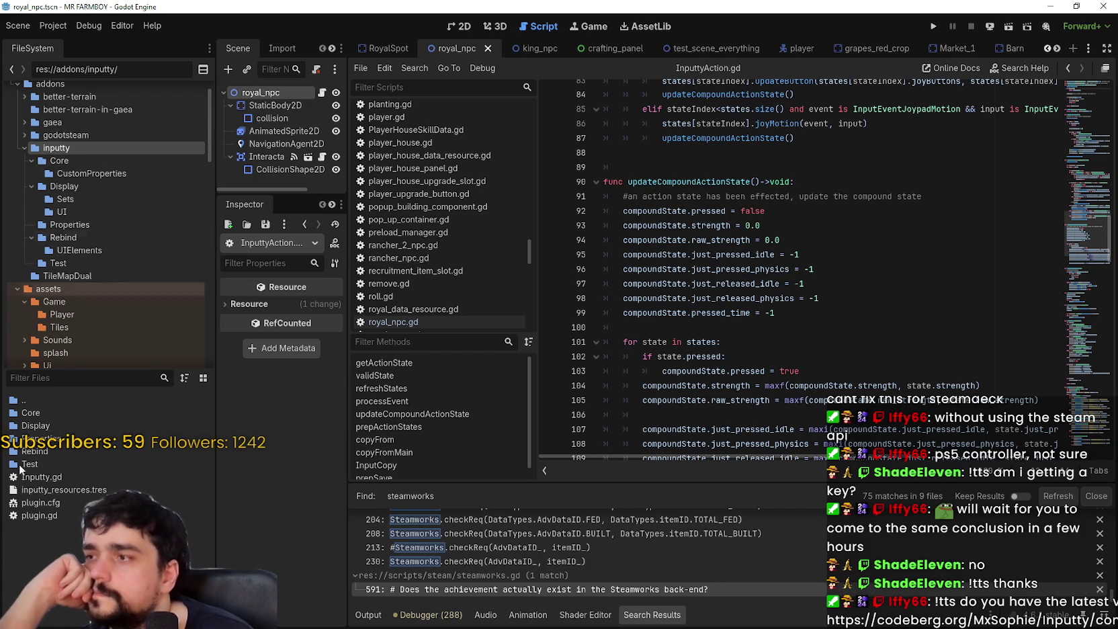
Go into Rebind's UIElements folder and back up to res://addons/inputty/Rebind/.
{"action": "double_click", "coordinate": [63, 451]}
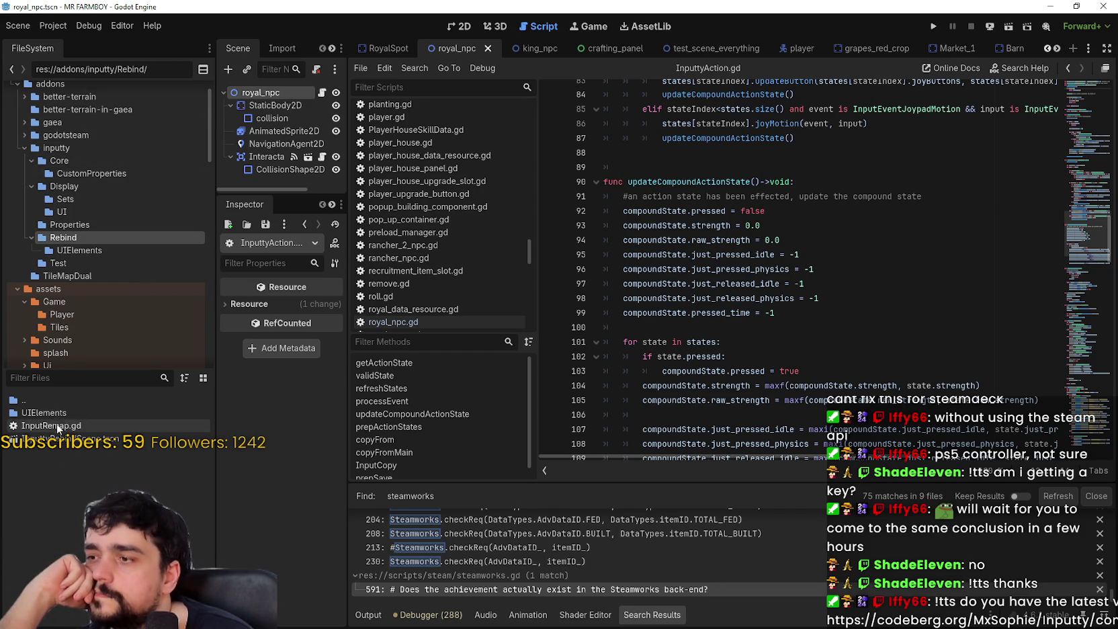
{"action": "double_click", "coordinate": [64, 413]}
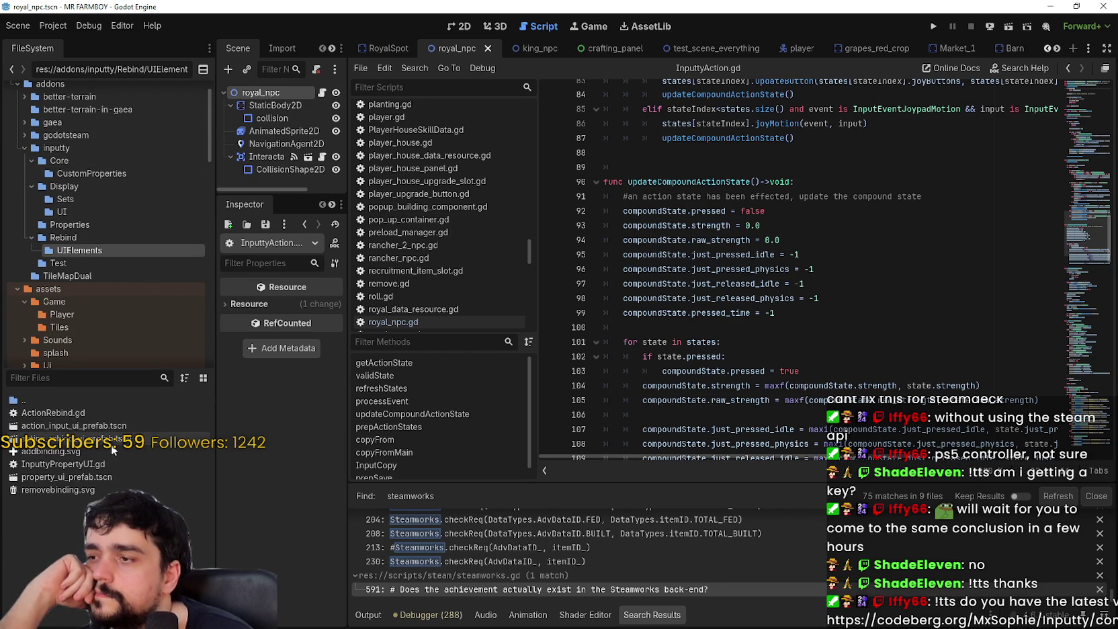
{"action": "double_click", "coordinate": [82, 399]}
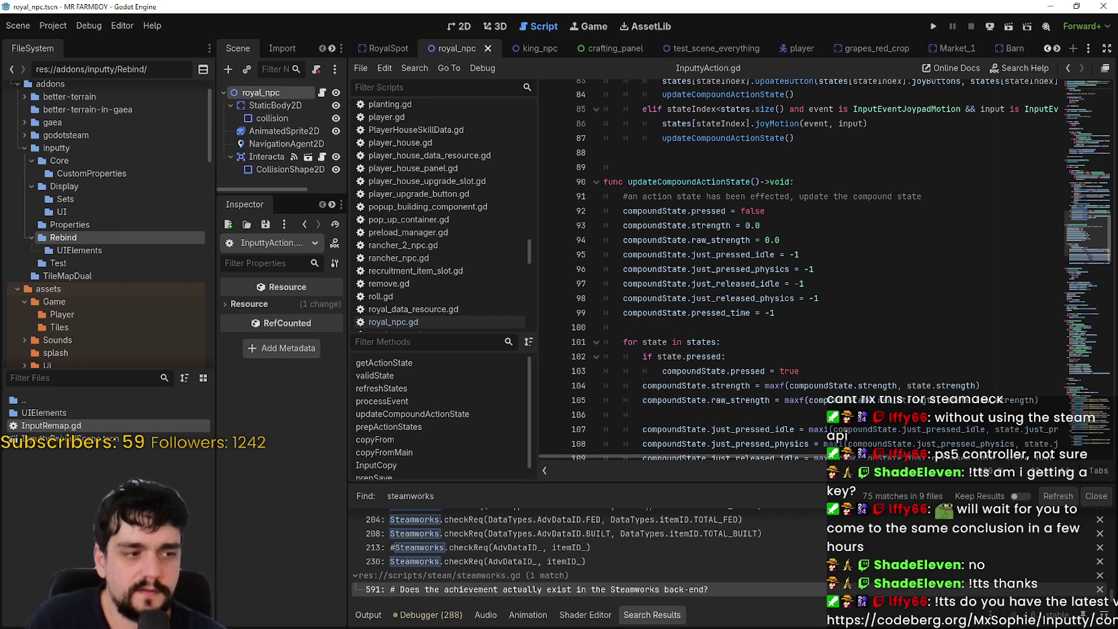
{"action": "key", "text": "alt+Tab"}
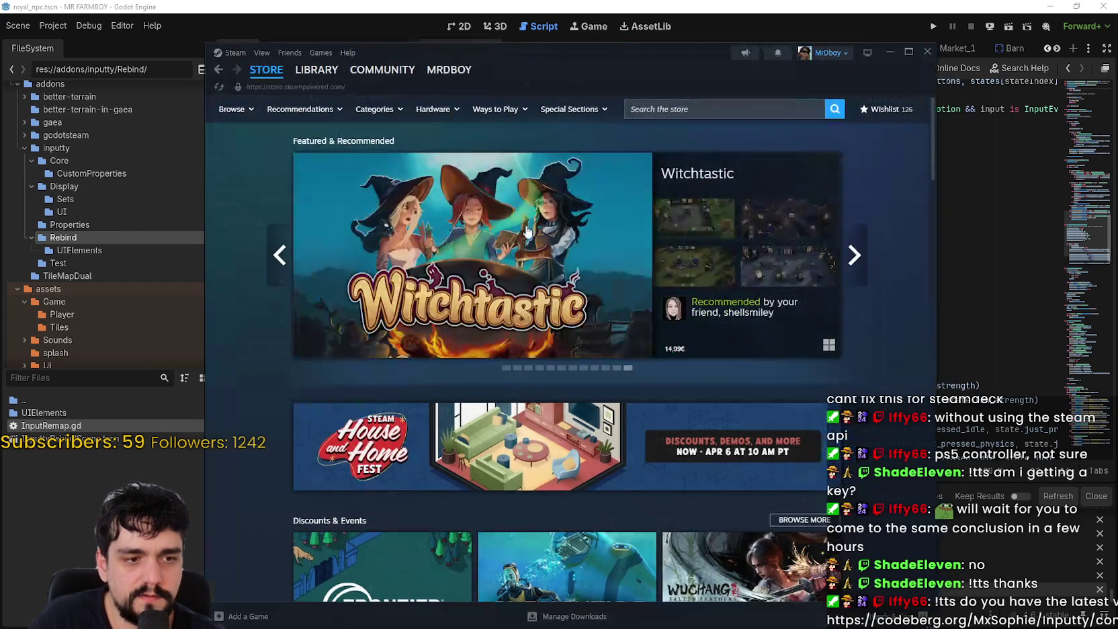
Update MR FARMBOY [public-beta] from its Library page and press Play.
{"action": "left_click", "coordinate": [317, 70]}
{"action": "left_click", "coordinate": [537, 252]}
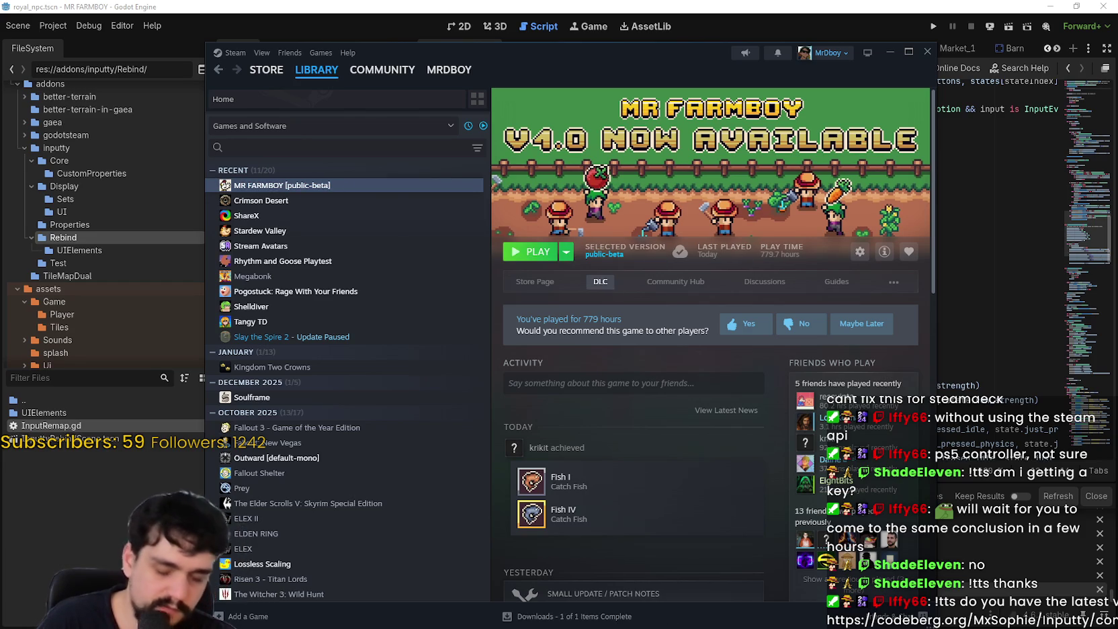
{"action": "left_click", "coordinate": [537, 252]}
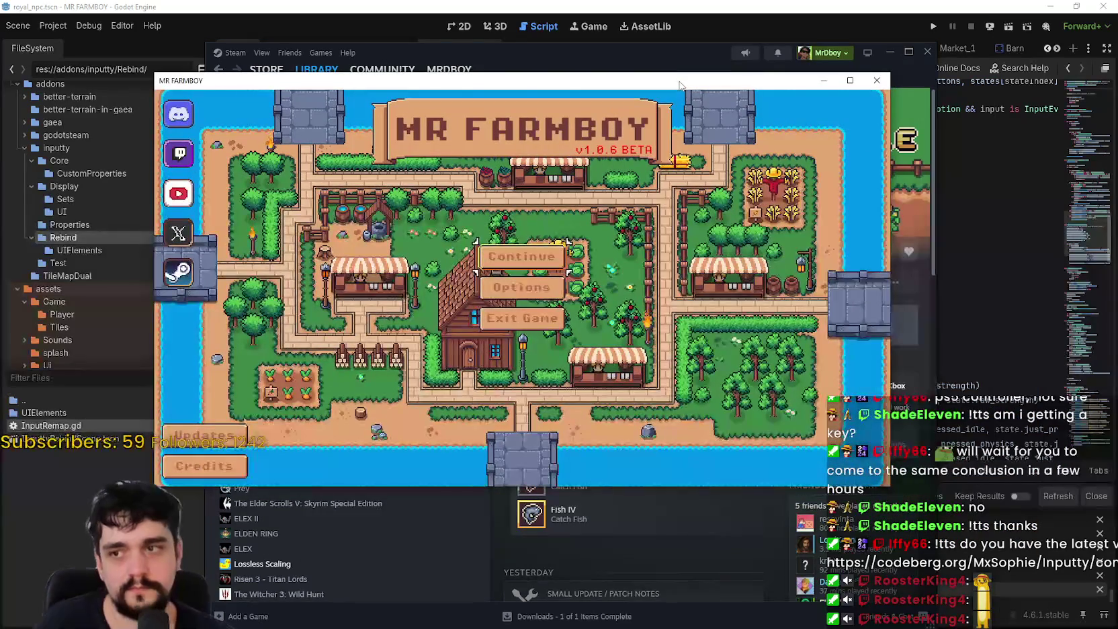
Open the Input options' keybinds list and move up to the Esc Menu binding.
{"action": "key", "text": "Return"}
{"action": "key", "text": "Right"}
{"action": "key", "text": "Right"}
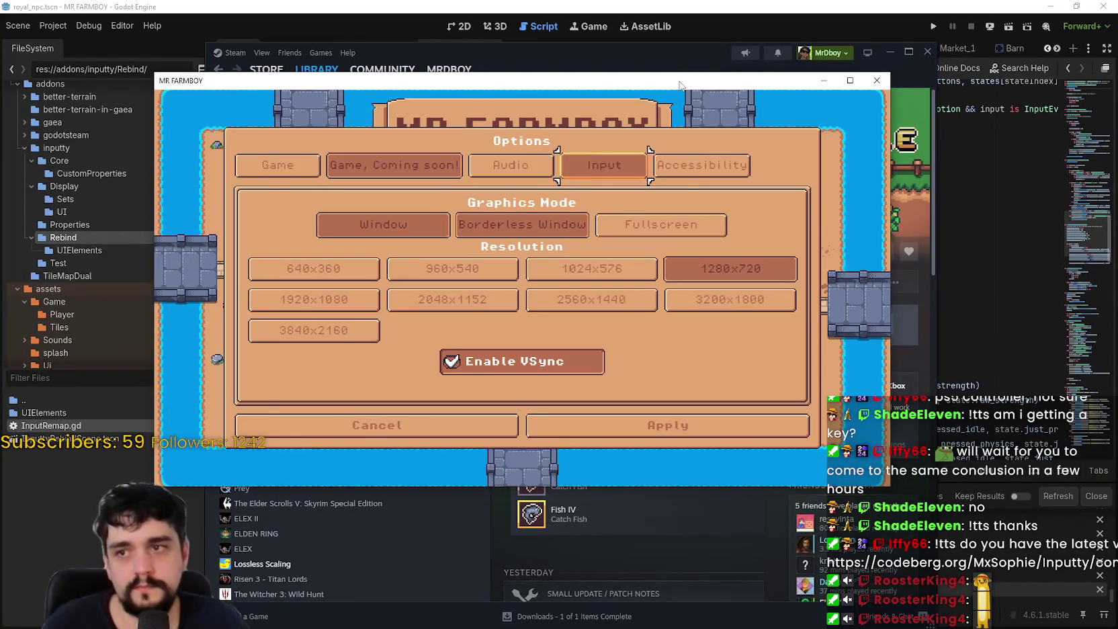
{"action": "key", "text": "Down"}
{"action": "key", "text": "Return"}
{"action": "key", "text": "Up"}
{"action": "key", "text": "Up"}
{"action": "key", "text": "Up"}
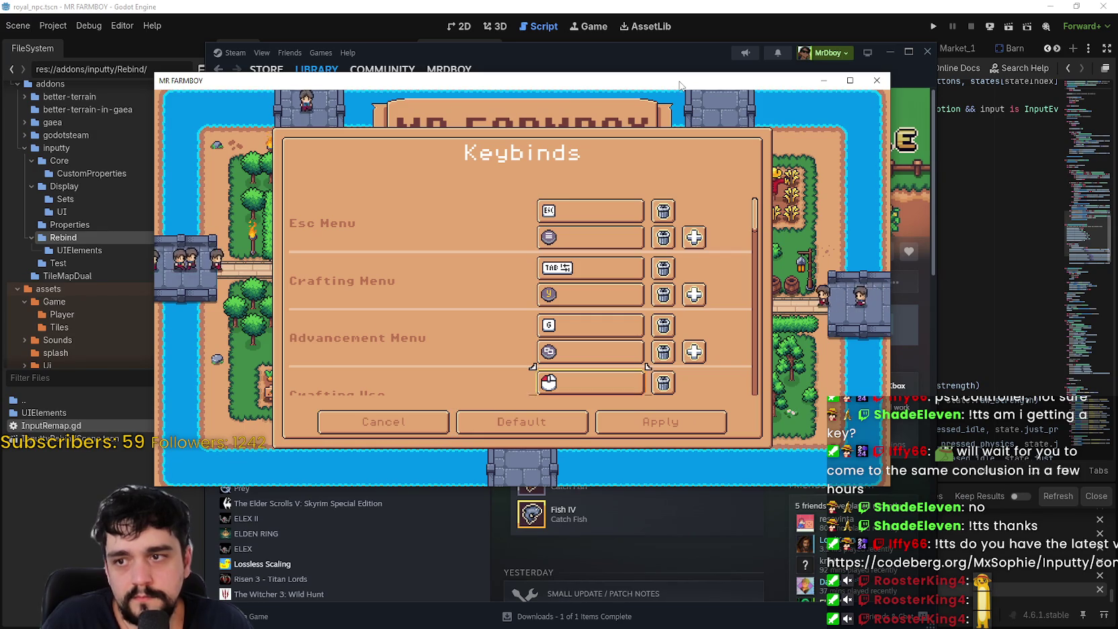
{"action": "key", "text": "Up"}
{"action": "key", "text": "Up"}
{"action": "key", "text": "Up"}
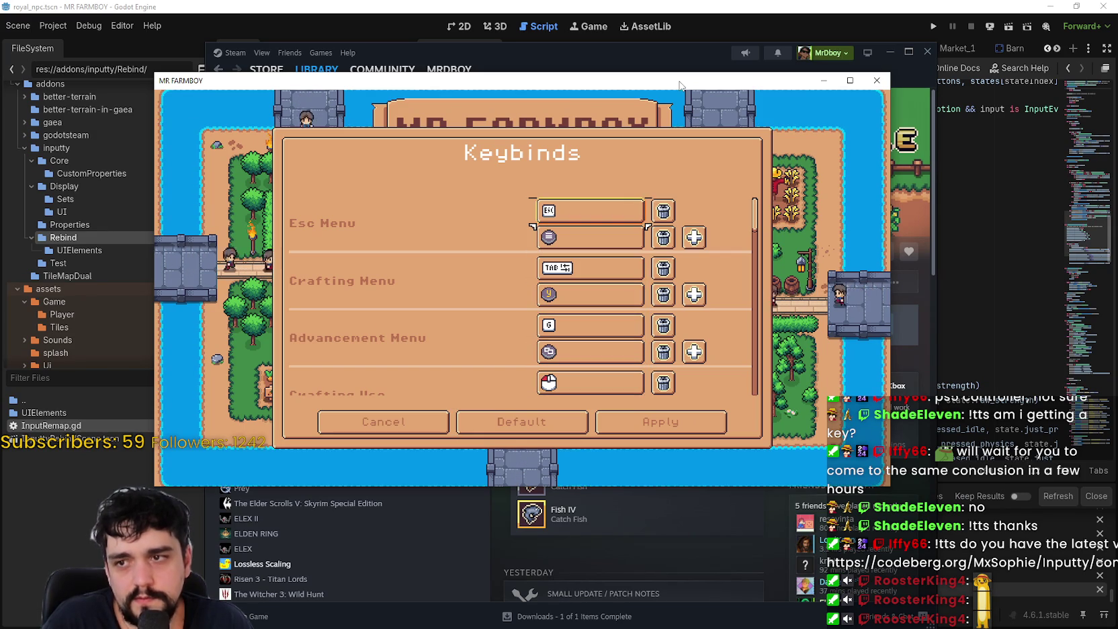
Step down through Crafting Cancel, UI Select, interact, Hide UI and Move Down bindings, then close the list.
{"action": "key", "text": "Down"}
{"action": "key", "text": "Down"}
{"action": "key", "text": "Down"}
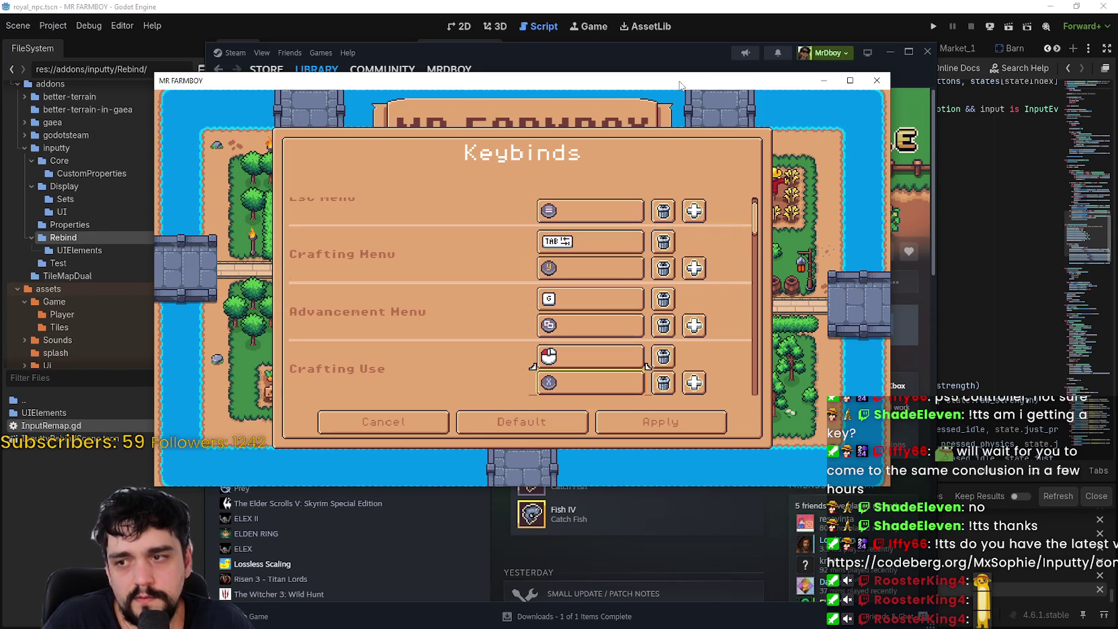
{"action": "key", "text": "Down"}
{"action": "key", "text": "Down"}
{"action": "key", "text": "Down"}
{"action": "key", "text": "Down"}
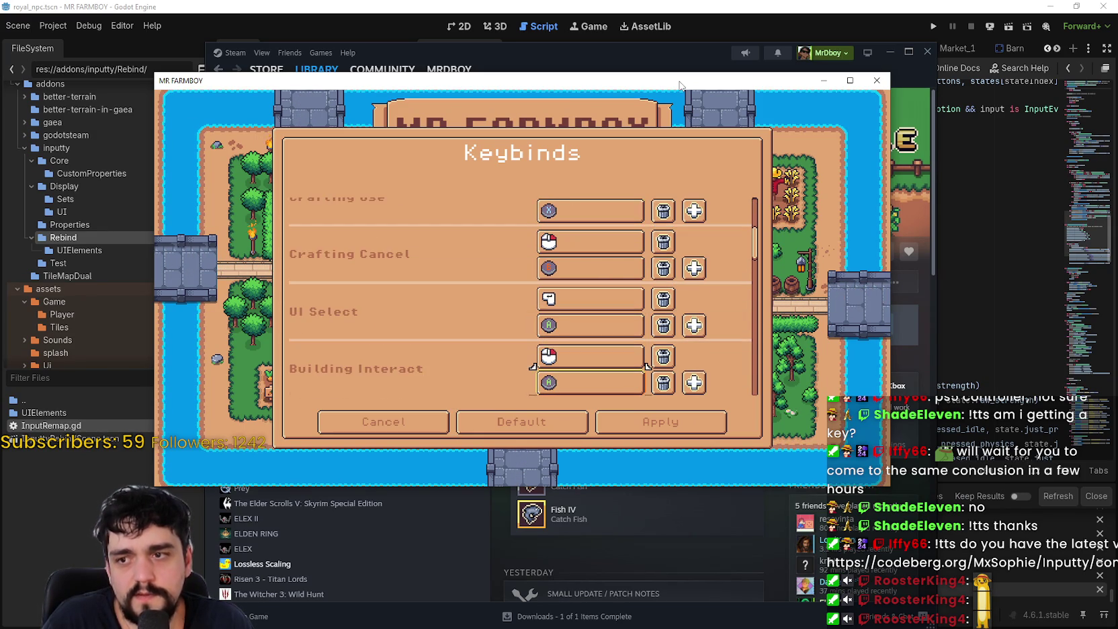
{"action": "key", "text": "Down"}
{"action": "key", "text": "Down"}
{"action": "key", "text": "Down"}
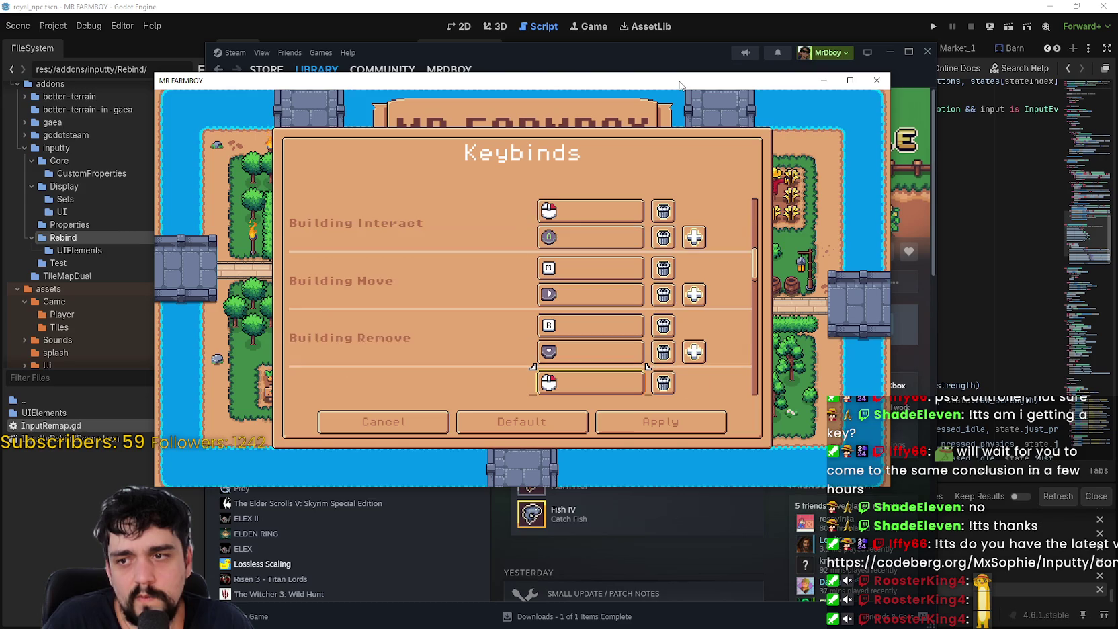
{"action": "key", "text": "Down"}
{"action": "key", "text": "Down"}
{"action": "key", "text": "Down"}
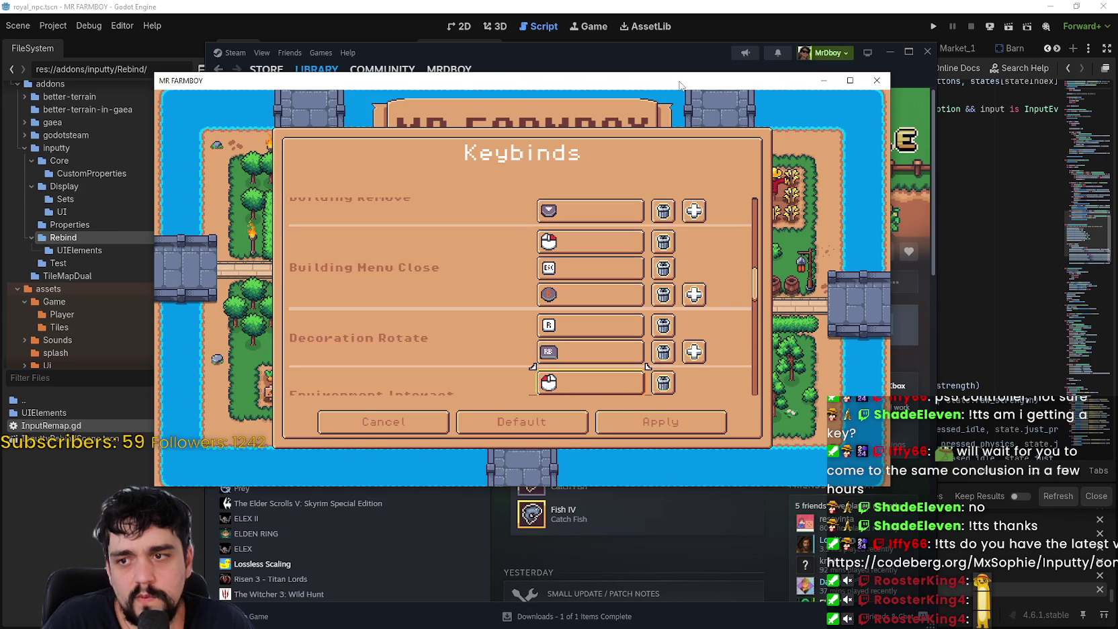
{"action": "key", "text": "Down"}
{"action": "key", "text": "Down"}
{"action": "key", "text": "Down"}
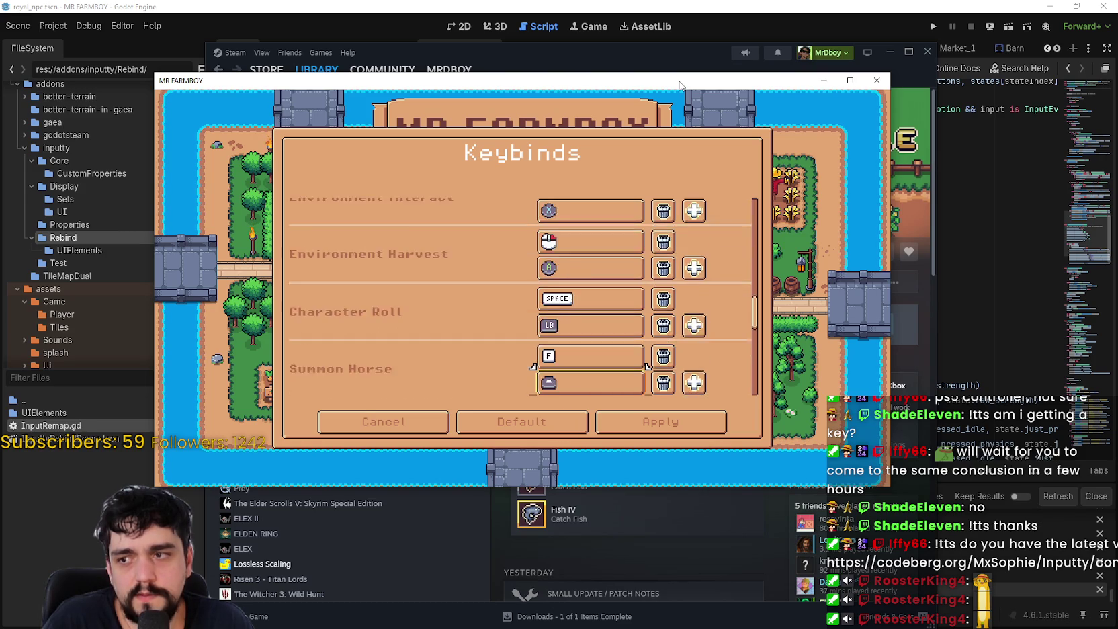
{"action": "key", "text": "Down"}
{"action": "key", "text": "Down"}
{"action": "key", "text": "Down"}
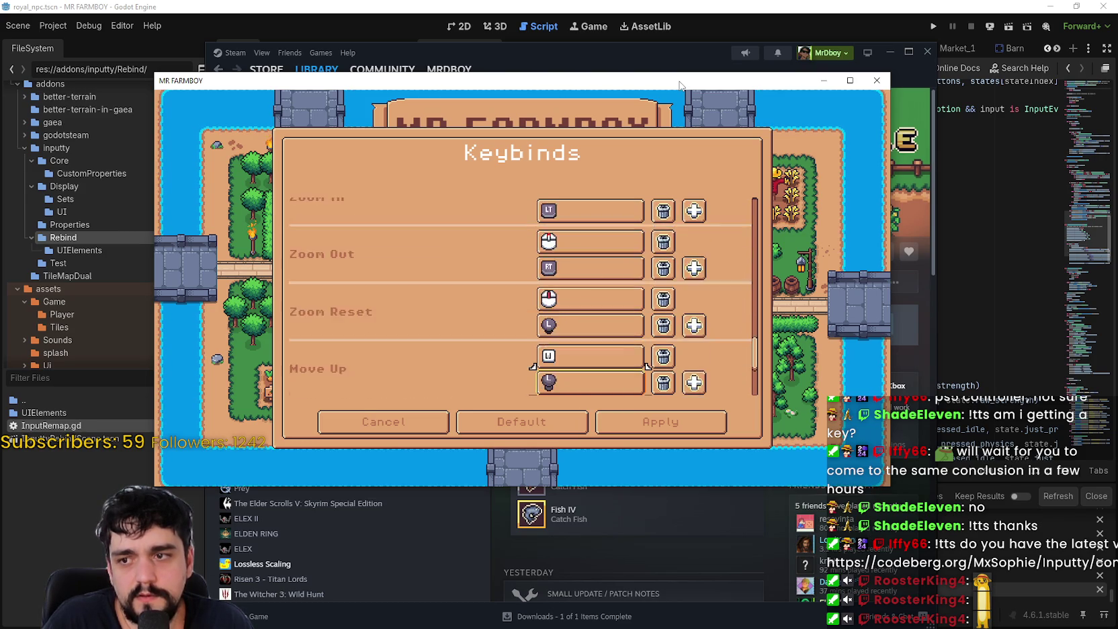
{"action": "key", "text": "Down"}
{"action": "key", "text": "Down"}
{"action": "key", "text": "Down"}
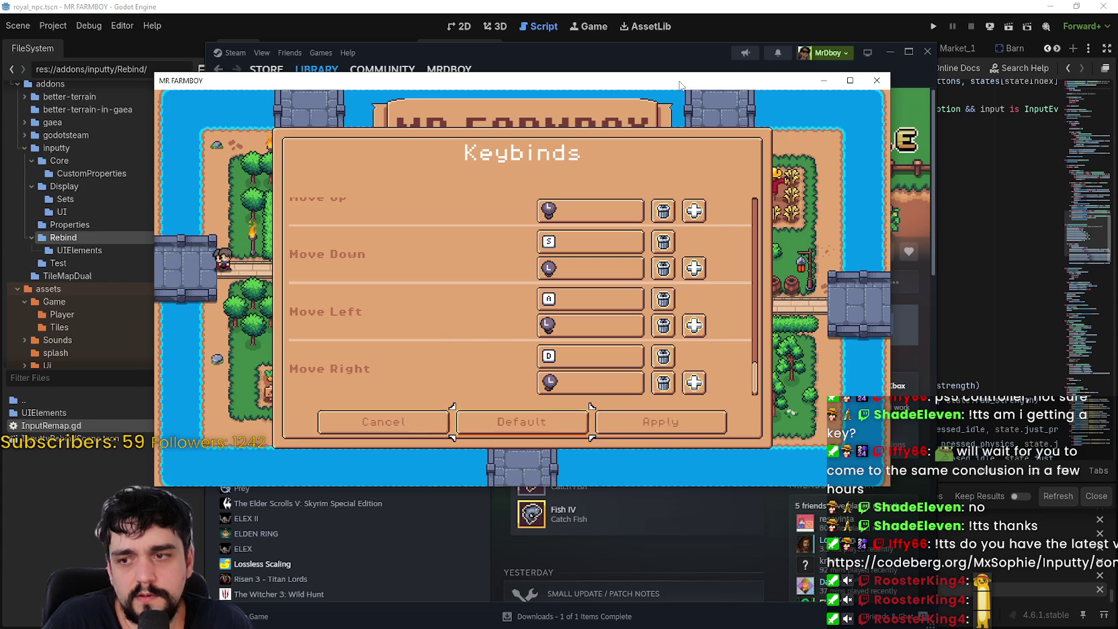
{"action": "key", "text": "Return"}
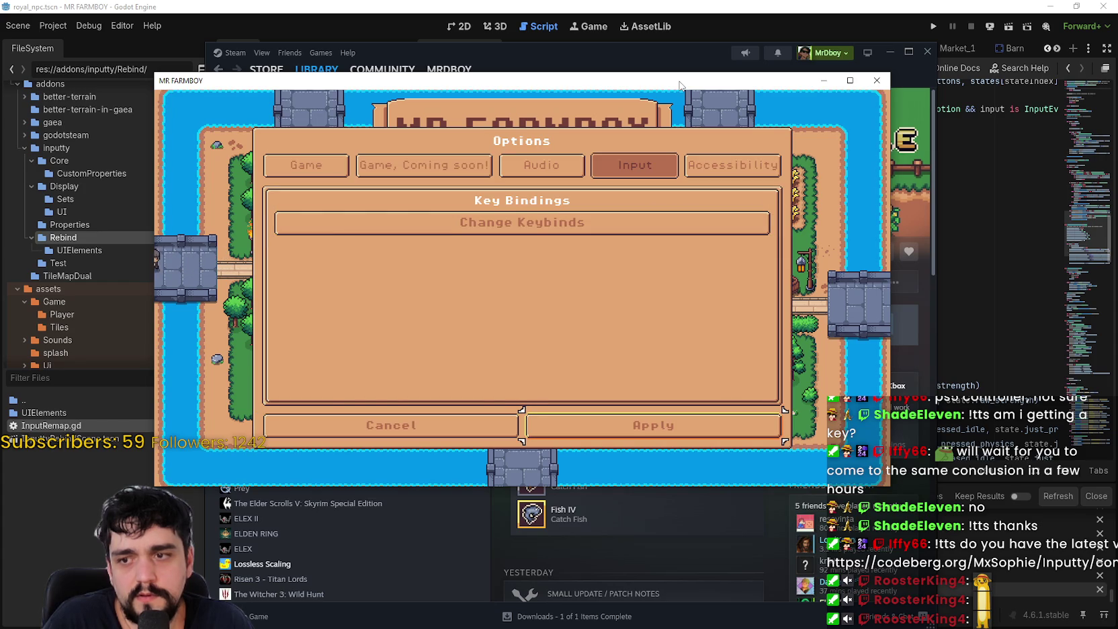
Leave the options menu and walk the farmer across the crop rows toward the houses.
{"action": "key", "text": "Return"}
{"action": "key", "text": "Return"}
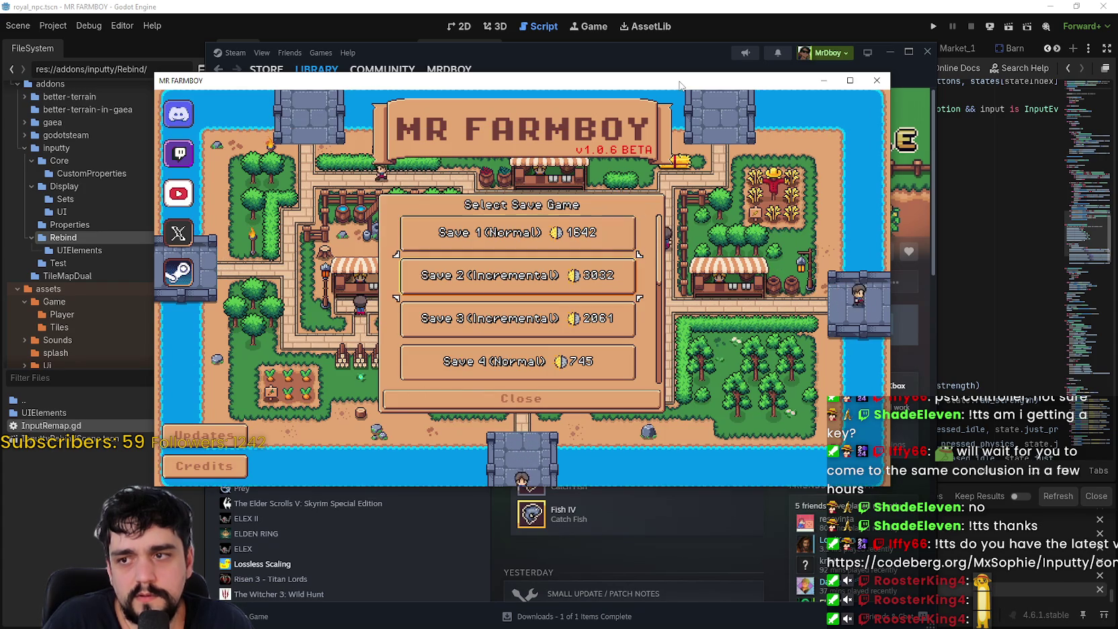
{"action": "key", "text": "Return"}
{"action": "key", "text": "Return"}
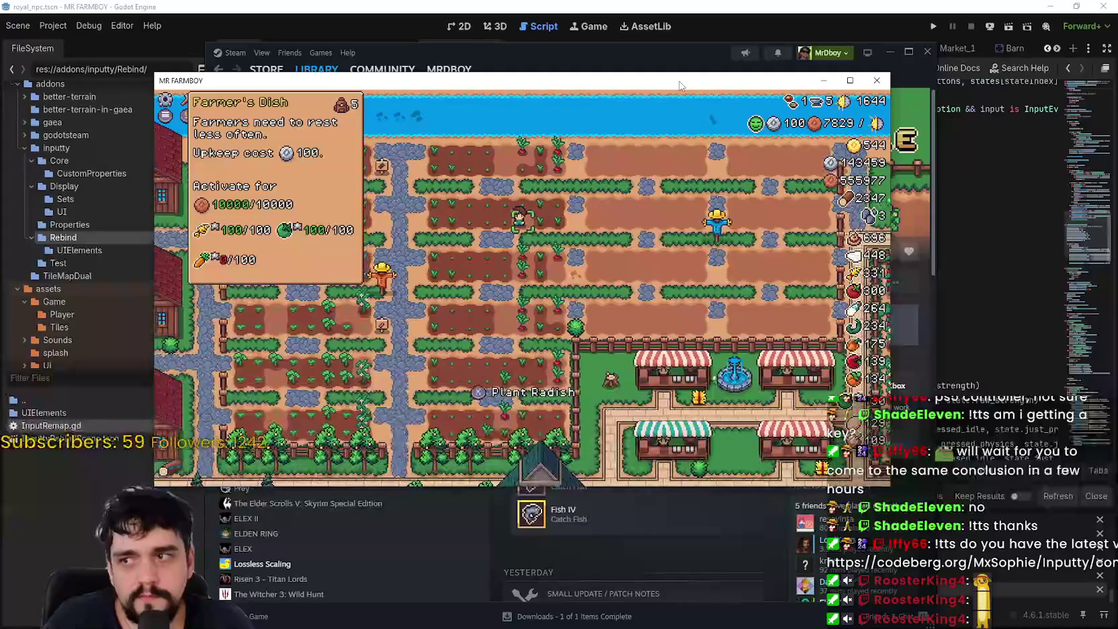
{"action": "key", "text": "Down"}
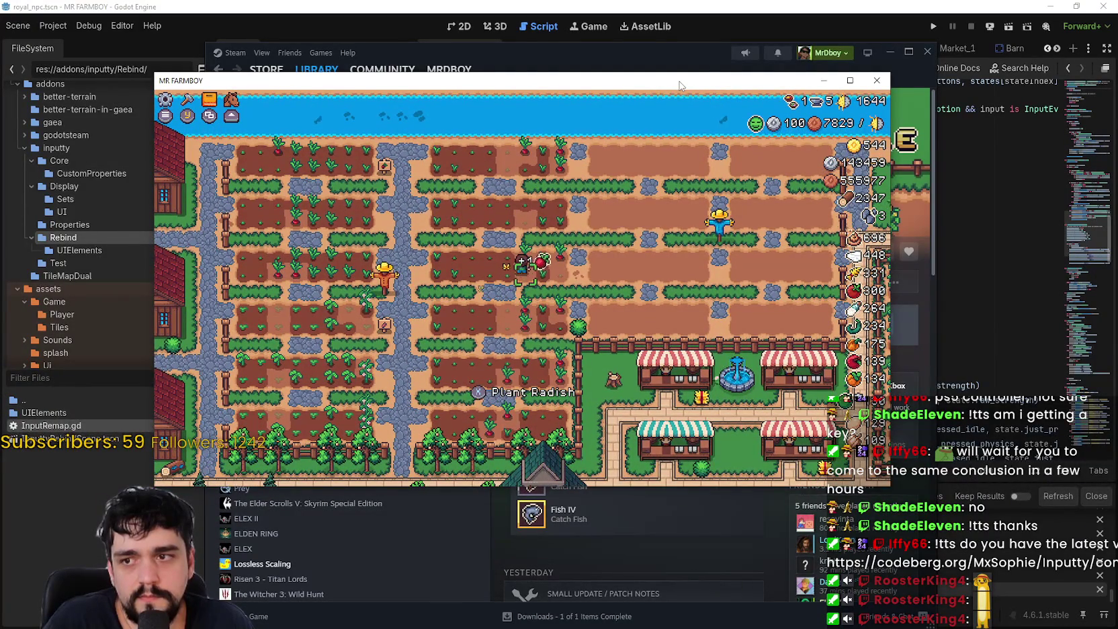
{"action": "key", "text": "Right"}
{"action": "key", "text": "Right"}
{"action": "key", "text": "Up"}
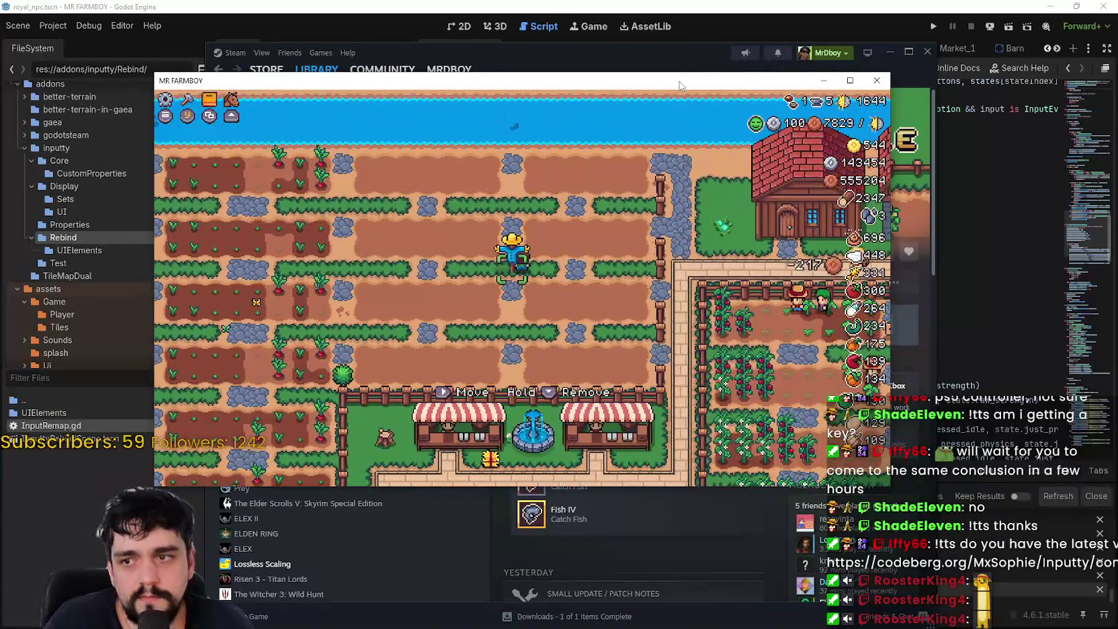
{"action": "key", "text": "Right"}
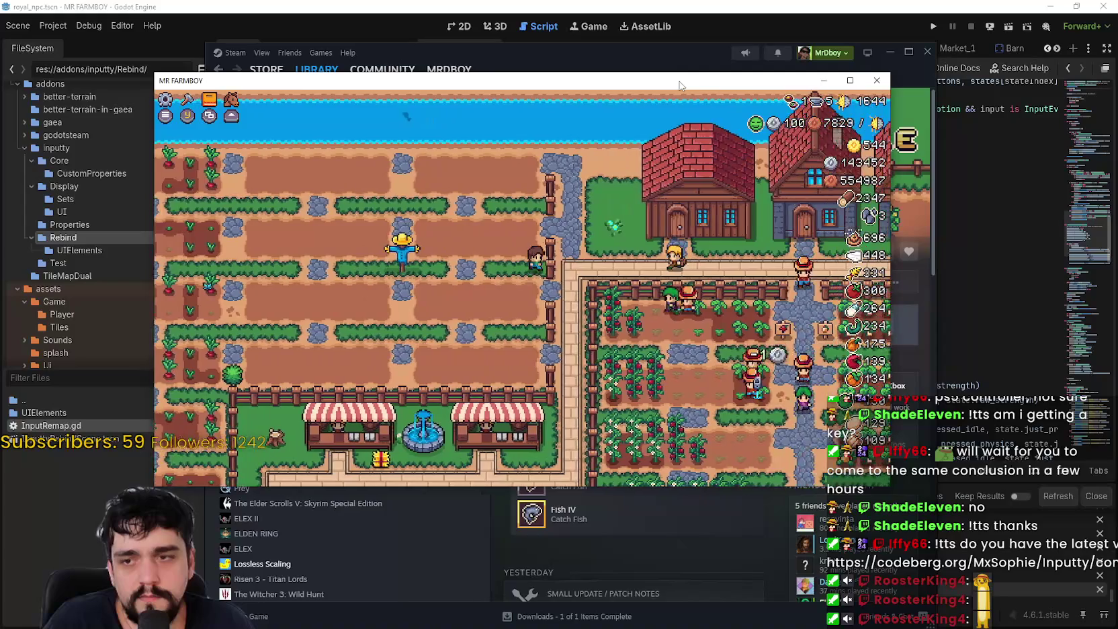
{"action": "key", "text": "Down"}
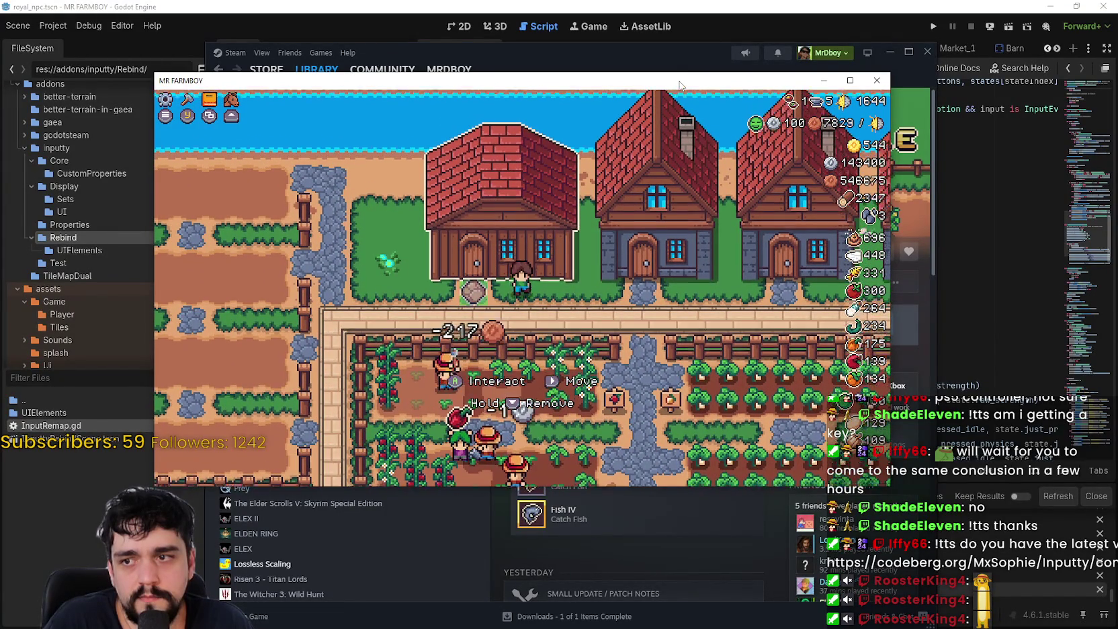
{"action": "key", "text": "Up"}
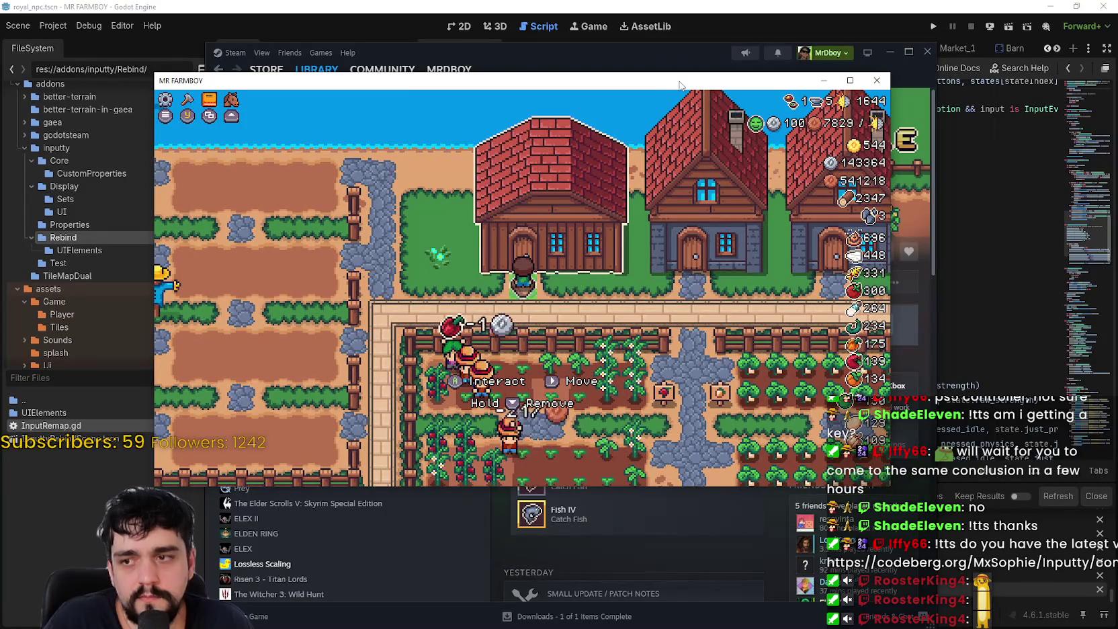
Open and close the Crafting and Warehouse panels, then walk the farmer left to the house.
{"action": "key", "text": "Escape"}
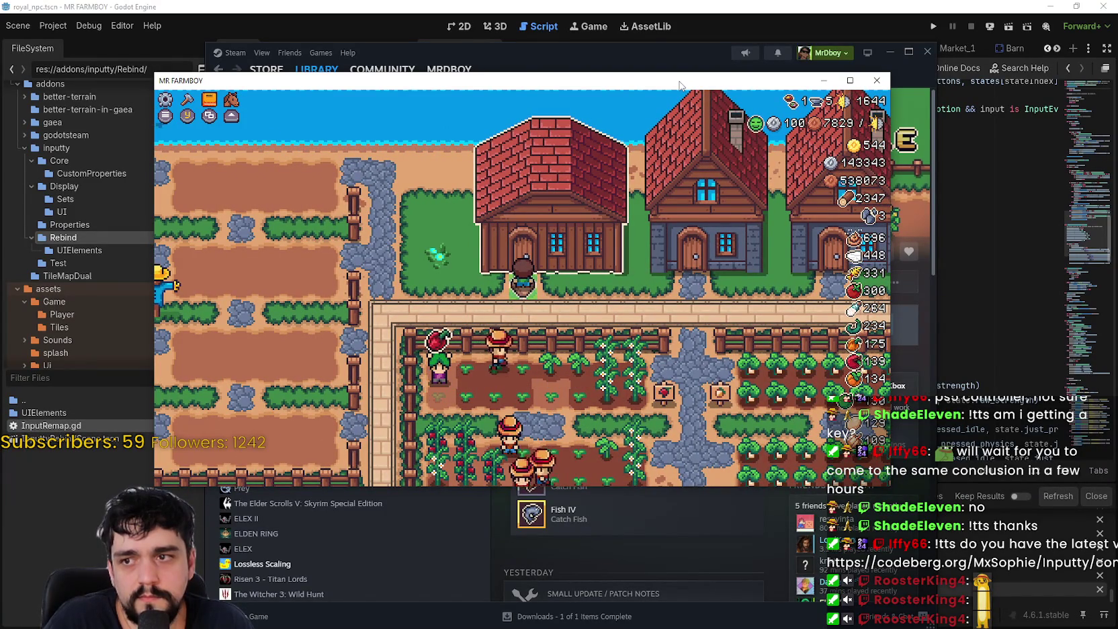
{"action": "key", "text": "Down"}
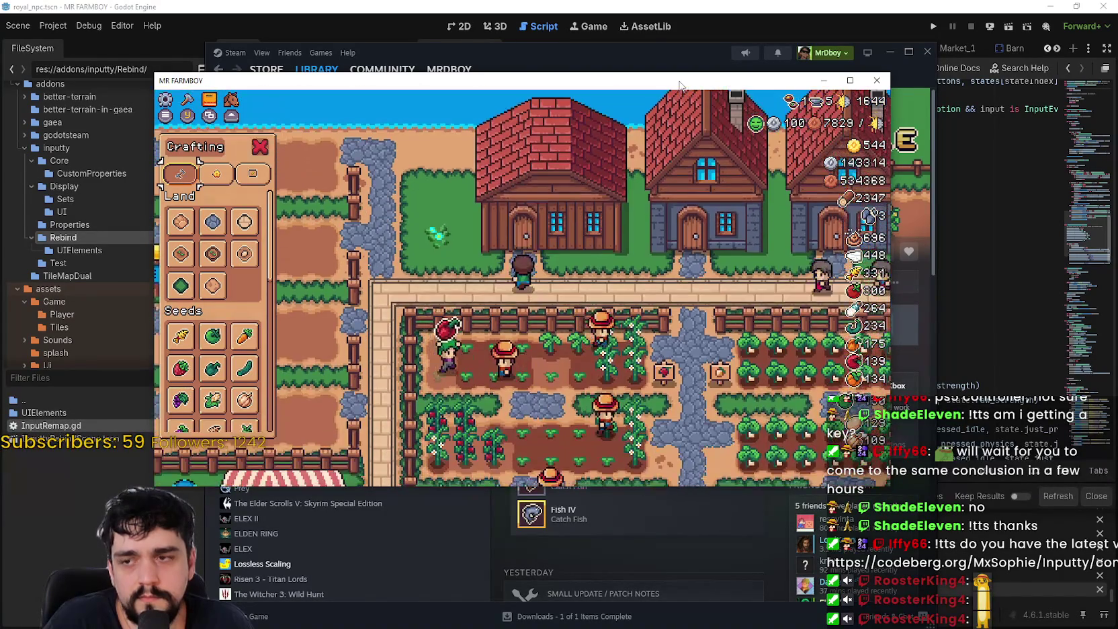
{"action": "key", "text": "Escape"}
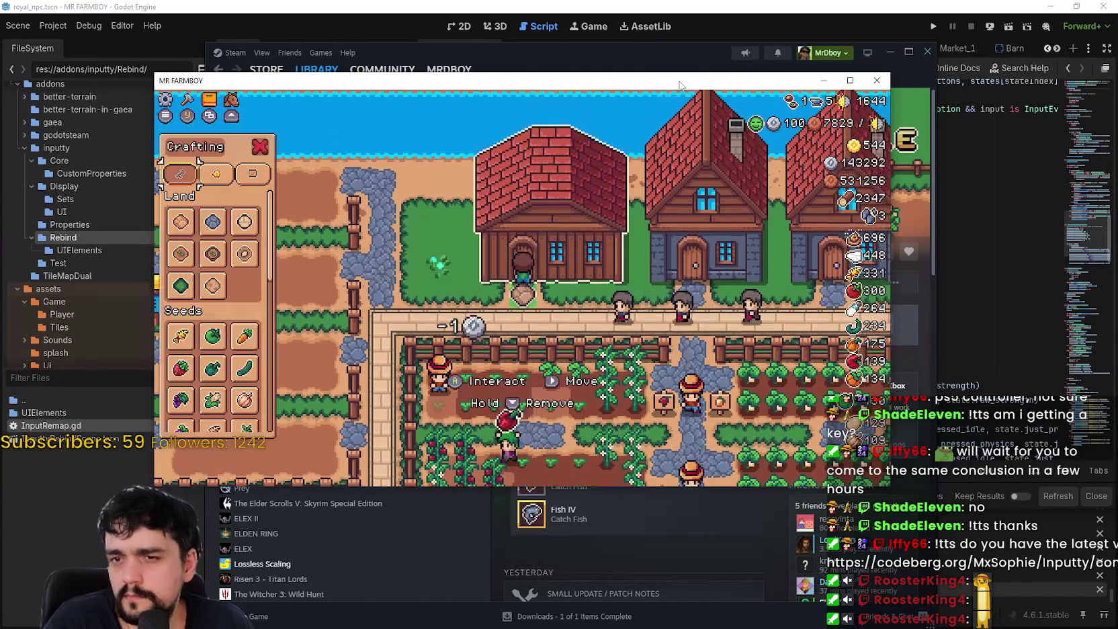
{"action": "key", "text": "e"}
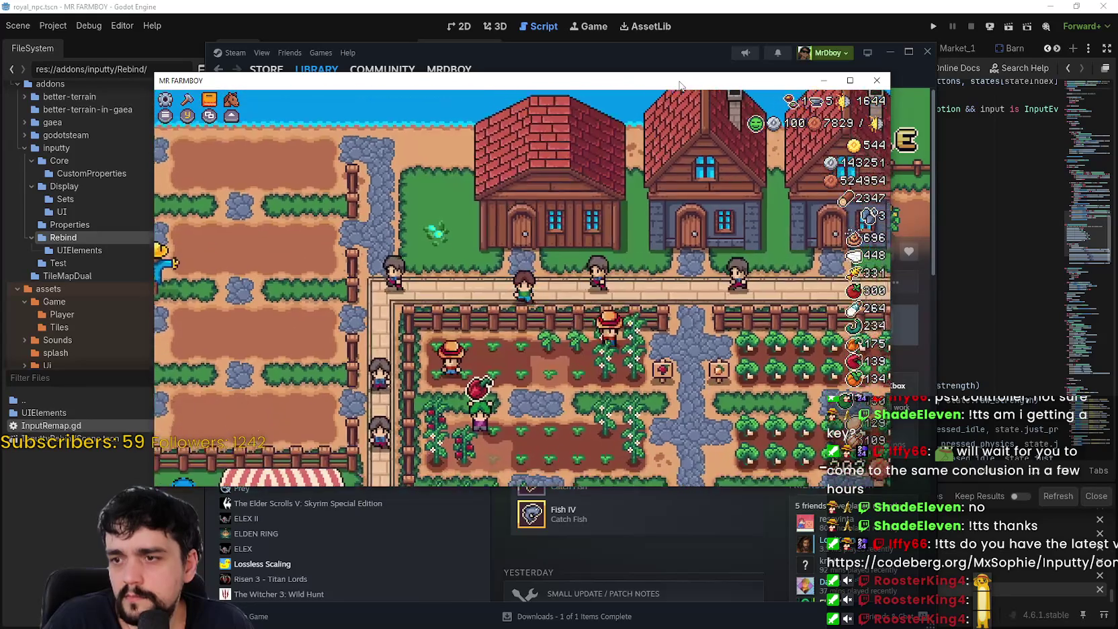
{"action": "key", "text": "Escape"}
{"action": "key", "text": "Left"}
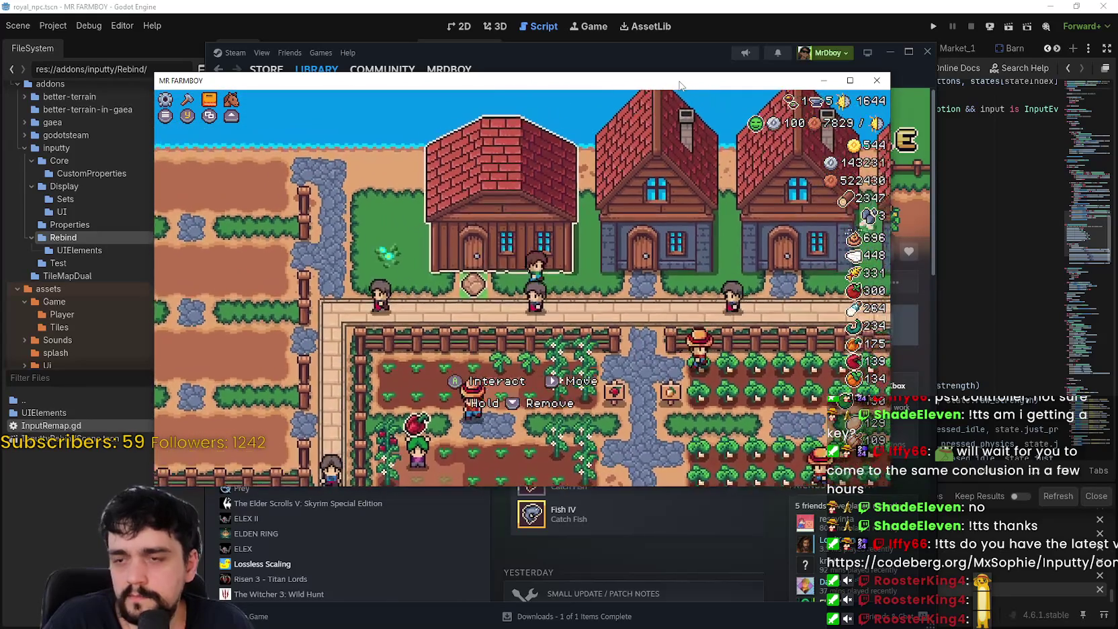
Open, close and reopen the house's Hirable Workers panel, then walk down and right along the path.
{"action": "key", "text": "e"}
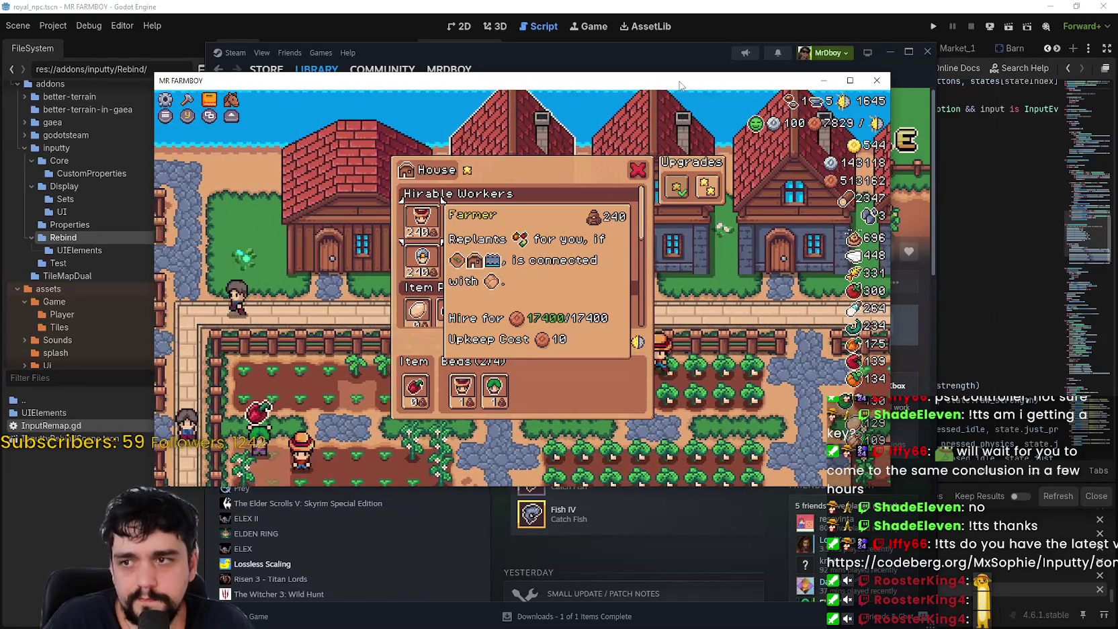
{"action": "key", "text": "Escape"}
{"action": "key", "text": "Escape"}
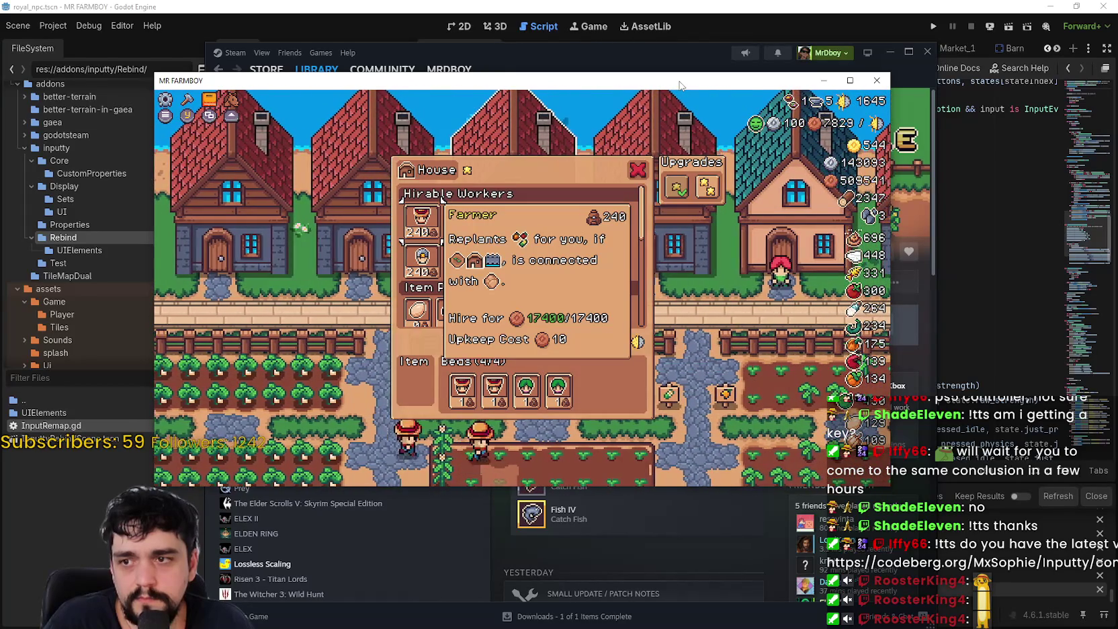
{"action": "key", "text": "e"}
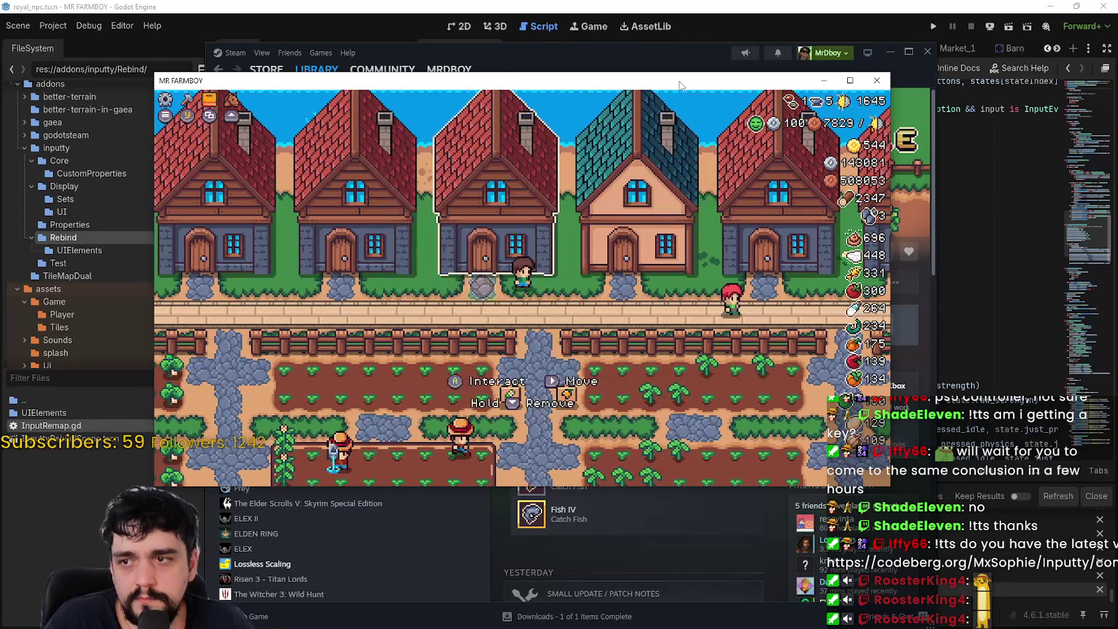
{"action": "key", "text": "s"}
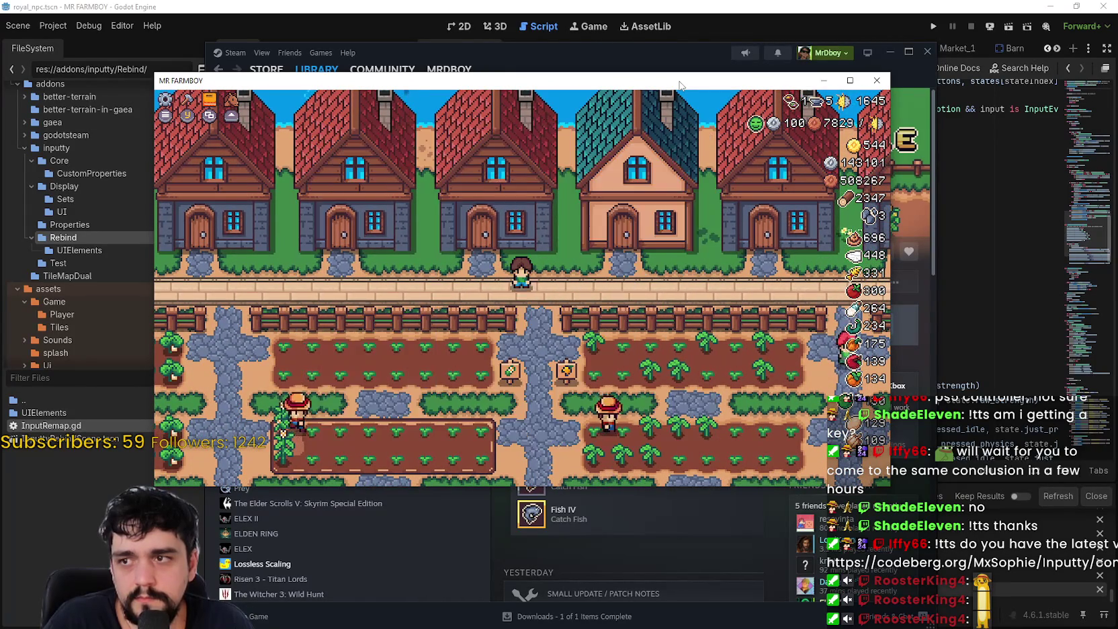
{"action": "key", "text": "d"}
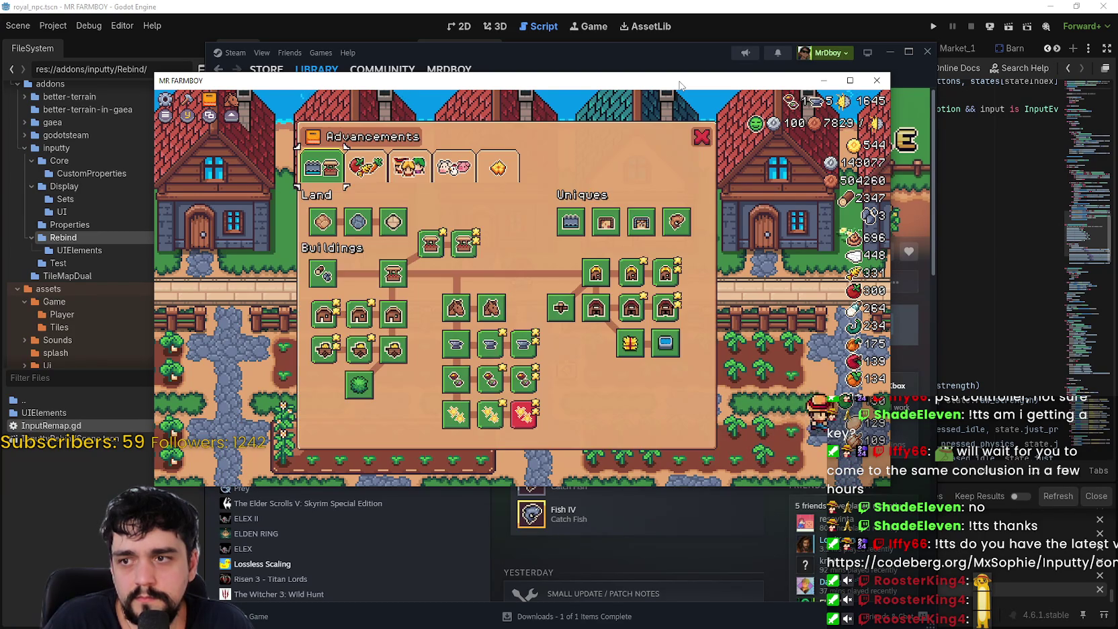
Bring up the pause menu, open the next house's Hirable Workers panel and Advancements, then walk left.
{"action": "key", "text": "Escape"}
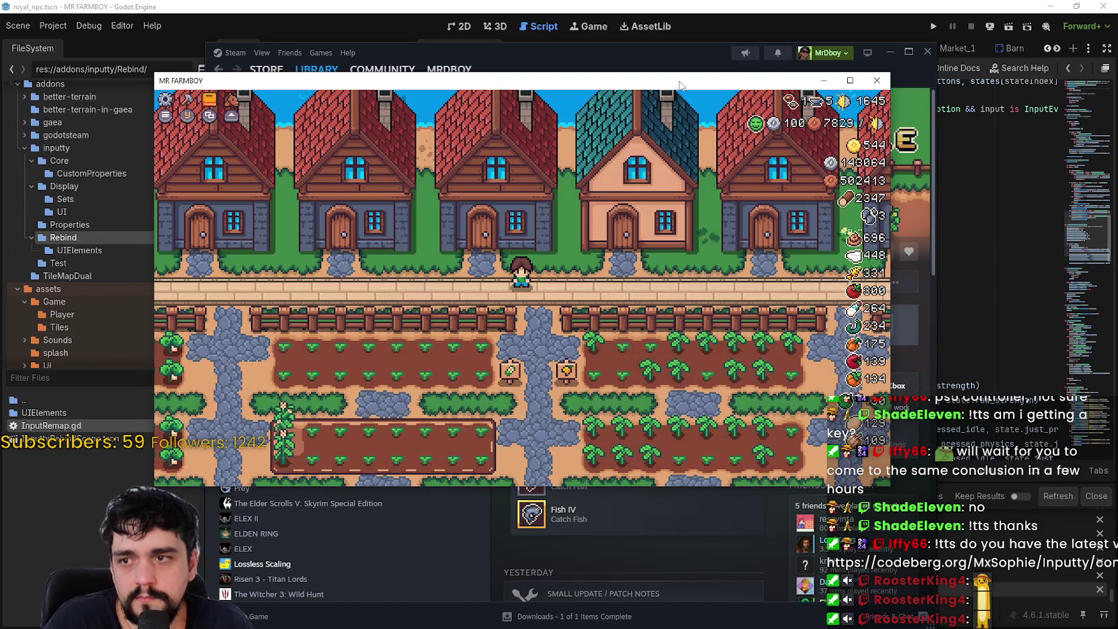
{"action": "key", "text": "d"}
{"action": "key", "text": "e"}
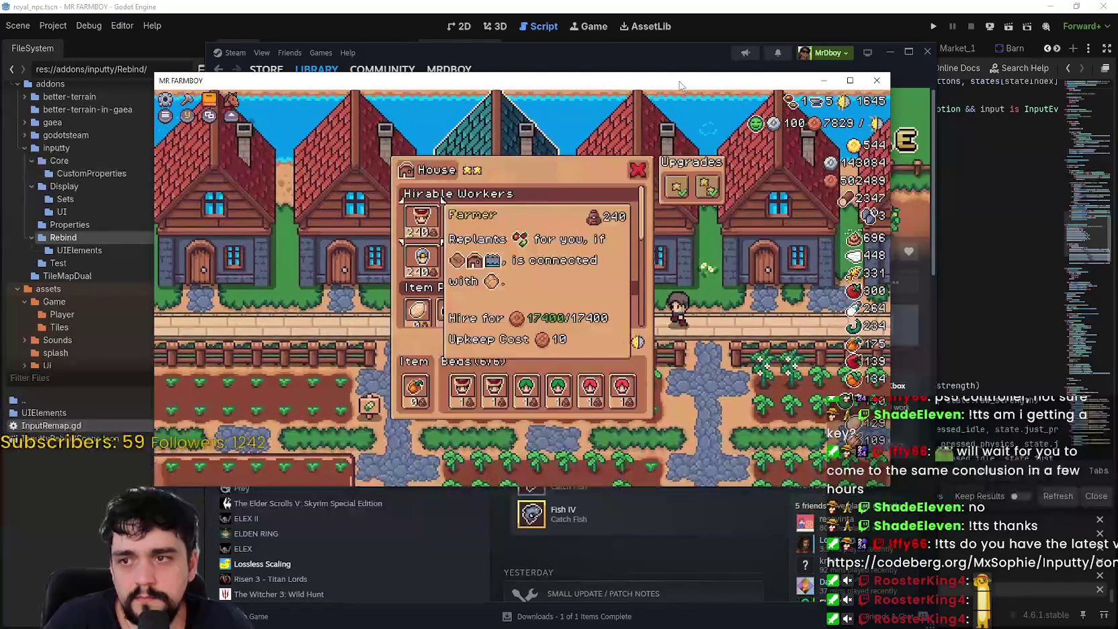
{"action": "key", "text": "Tab"}
{"action": "key", "text": "a"}
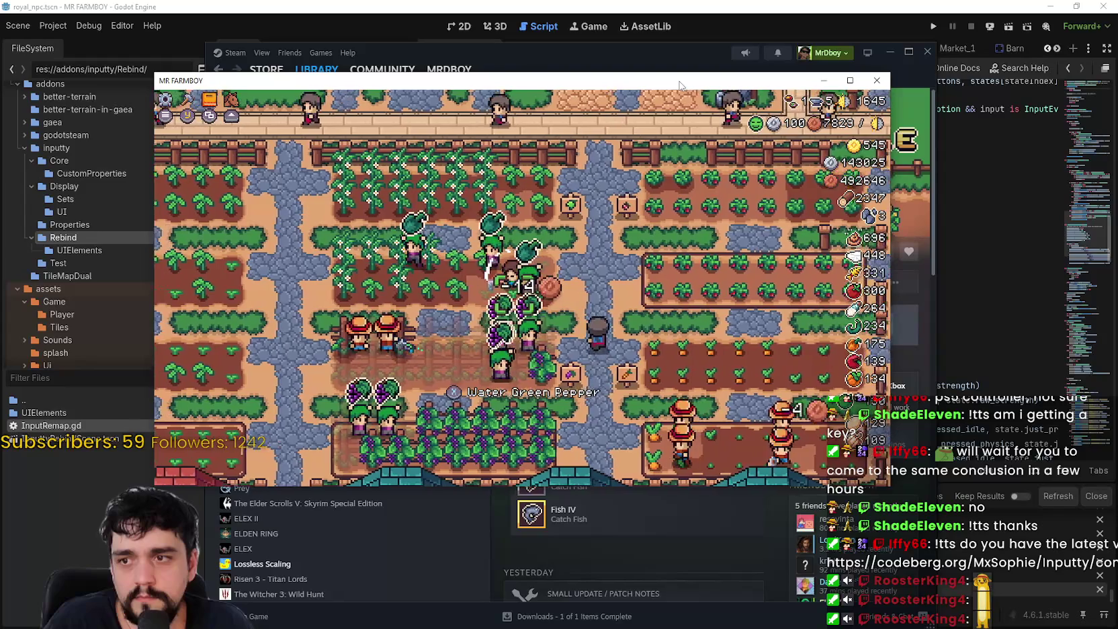
Walk the farmer past the strawberry rows toward the barn and check the Crafting sign recipes.
{"action": "key", "text": "d"}
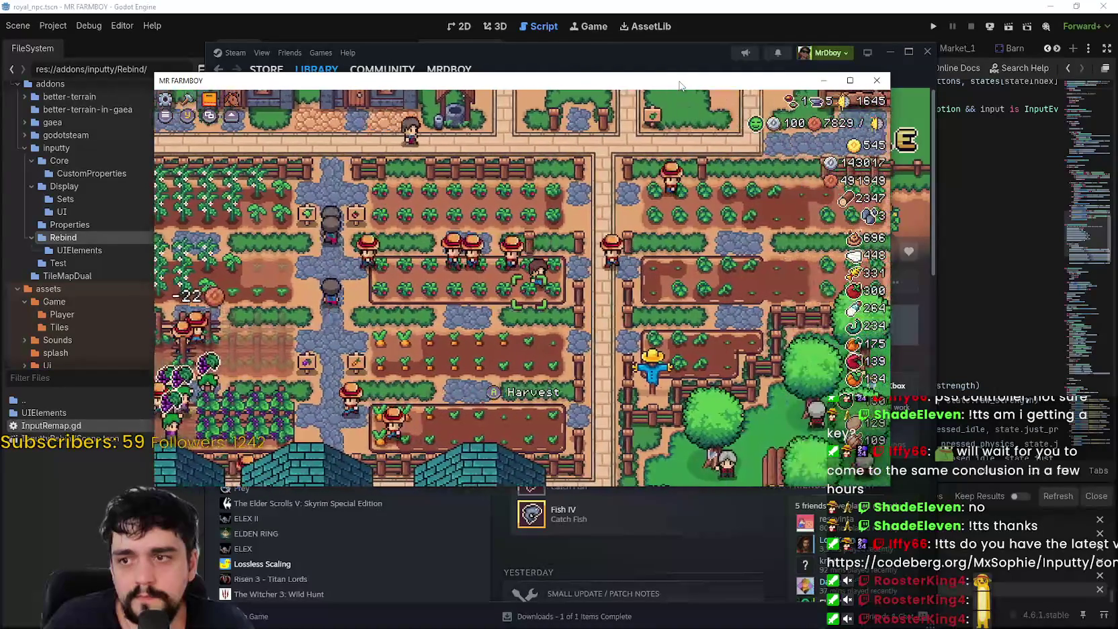
{"action": "key", "text": "a"}
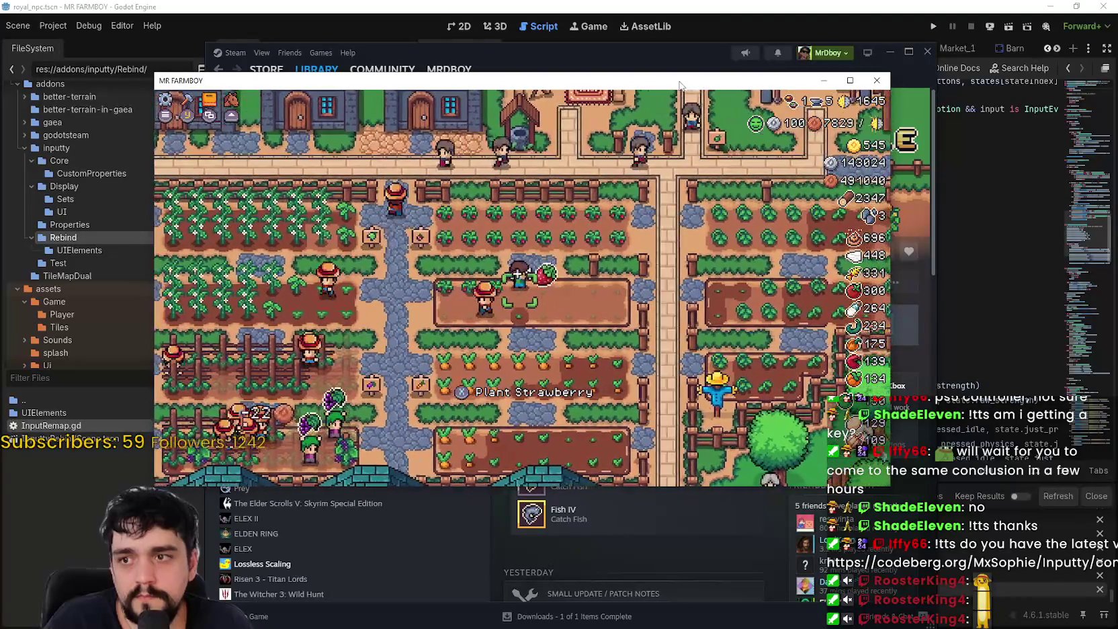
{"action": "key", "text": "w"}
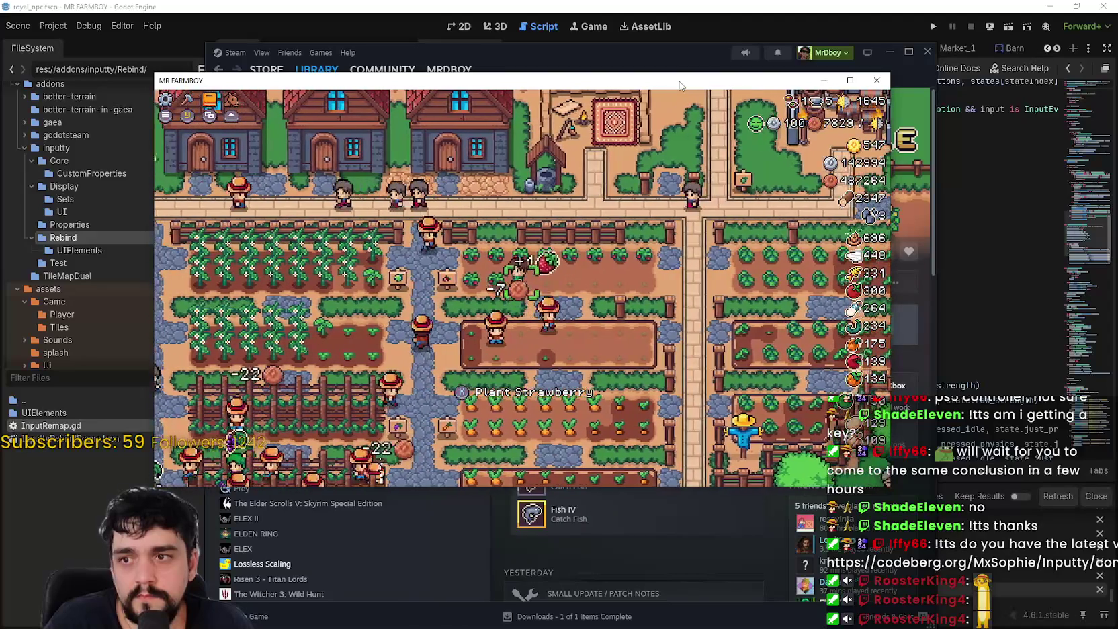
{"action": "key", "text": "d"}
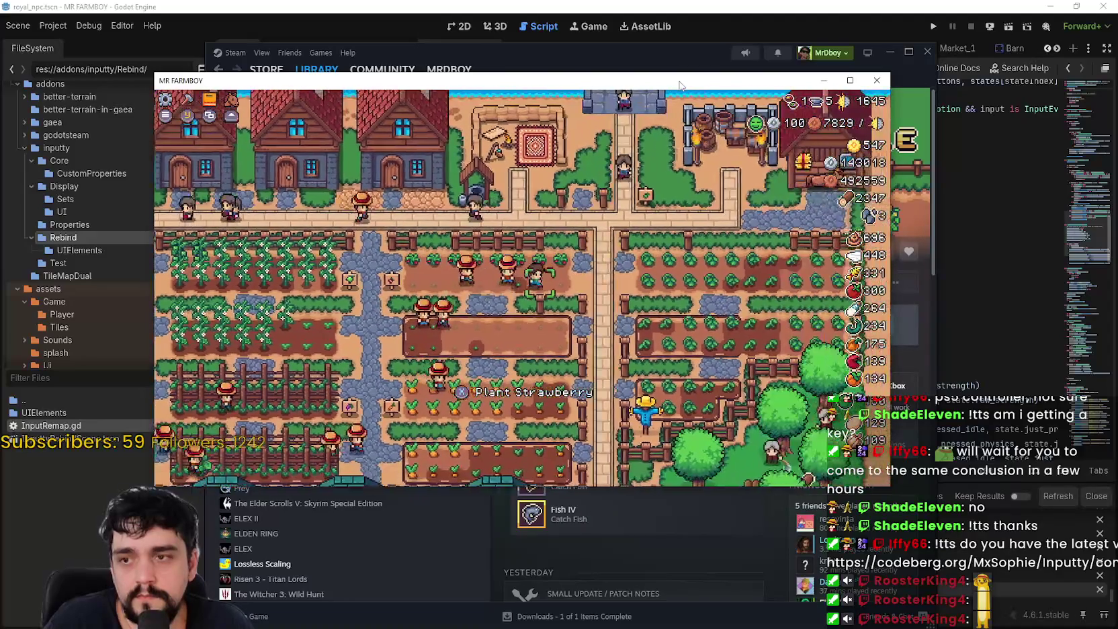
{"action": "key", "text": "d"}
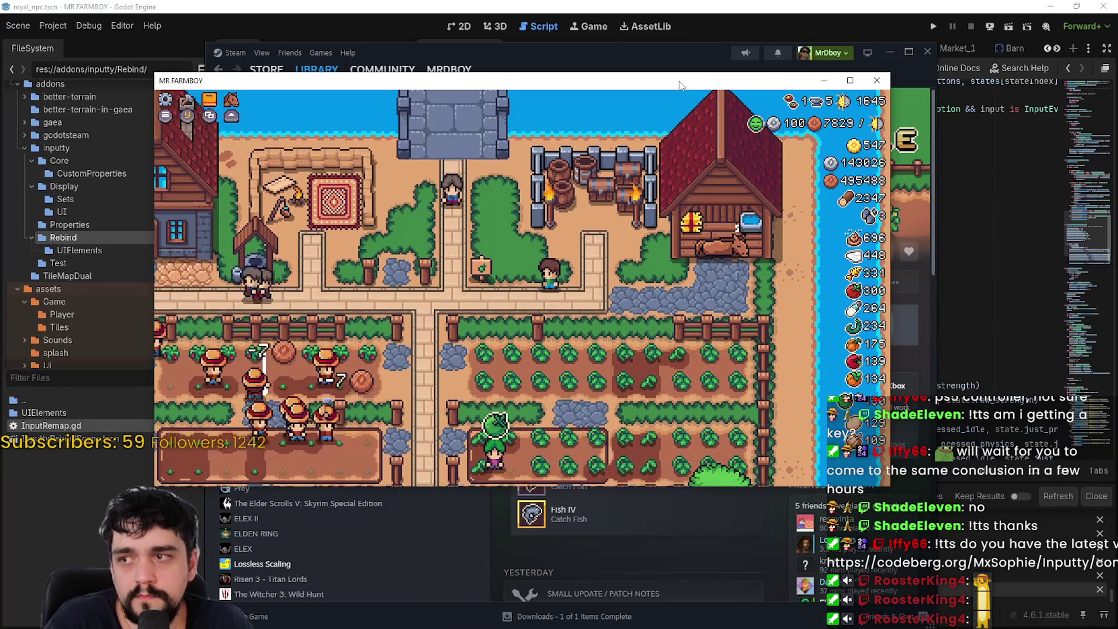
{"action": "key", "text": "c"}
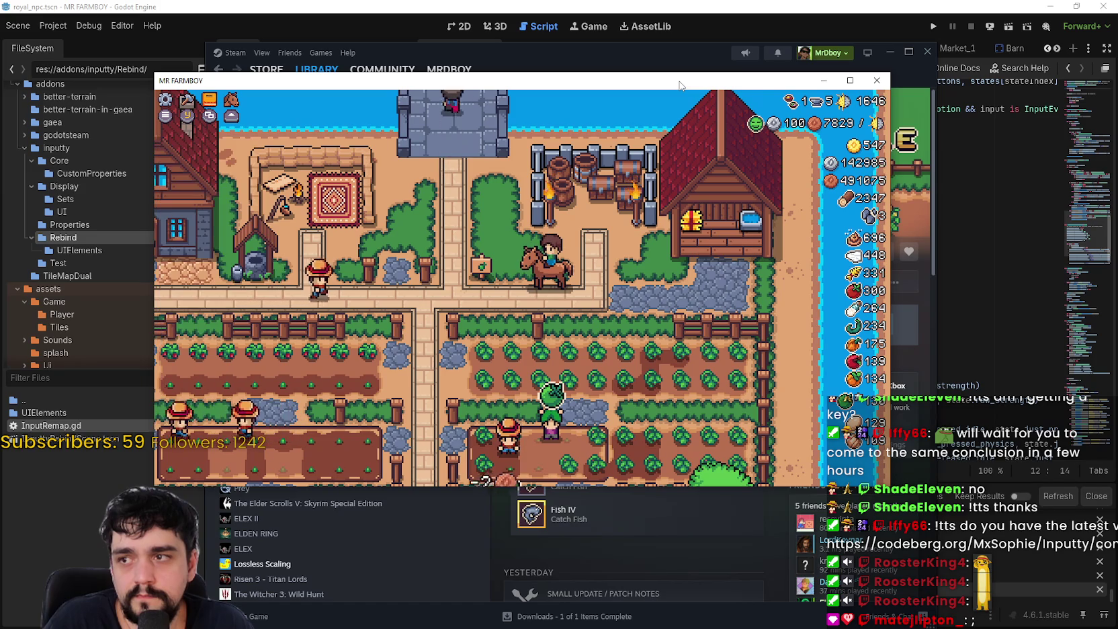
Ride the horse left and south through the crop rows down to the houses.
{"action": "key", "text": "a"}
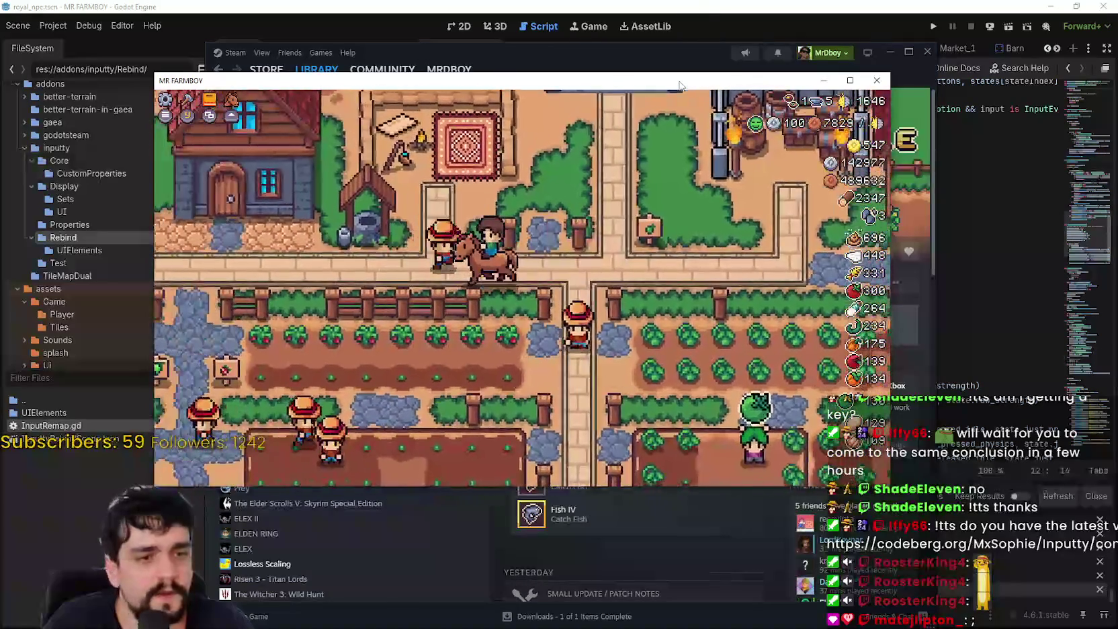
{"action": "key", "text": "s"}
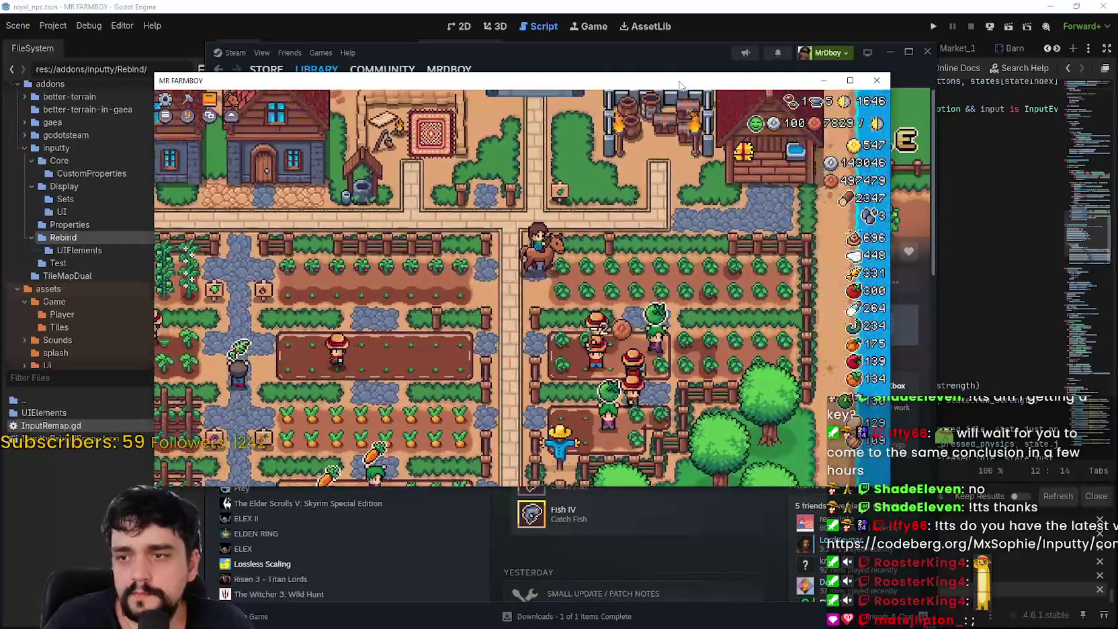
{"action": "key", "text": "s"}
{"action": "key", "text": "a"}
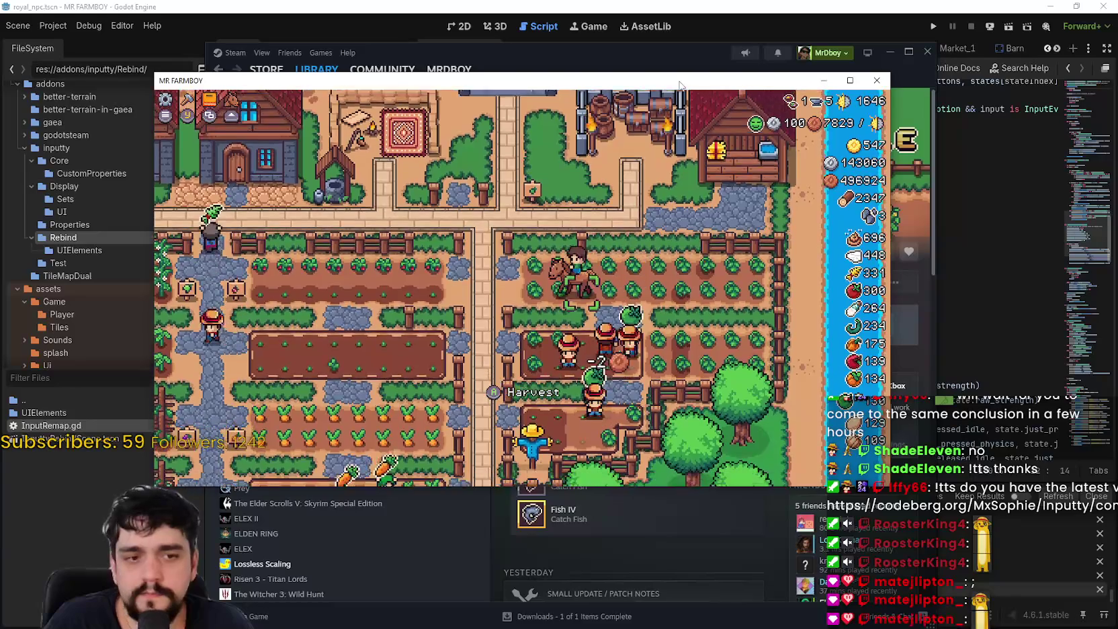
{"action": "key", "text": "s"}
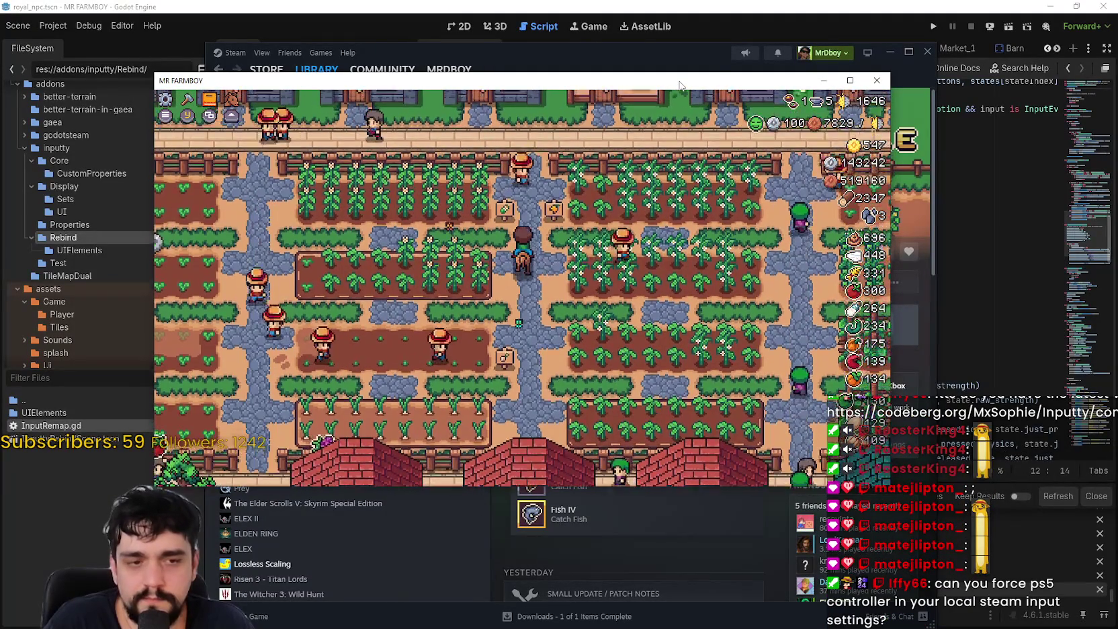
{"action": "key", "text": "s"}
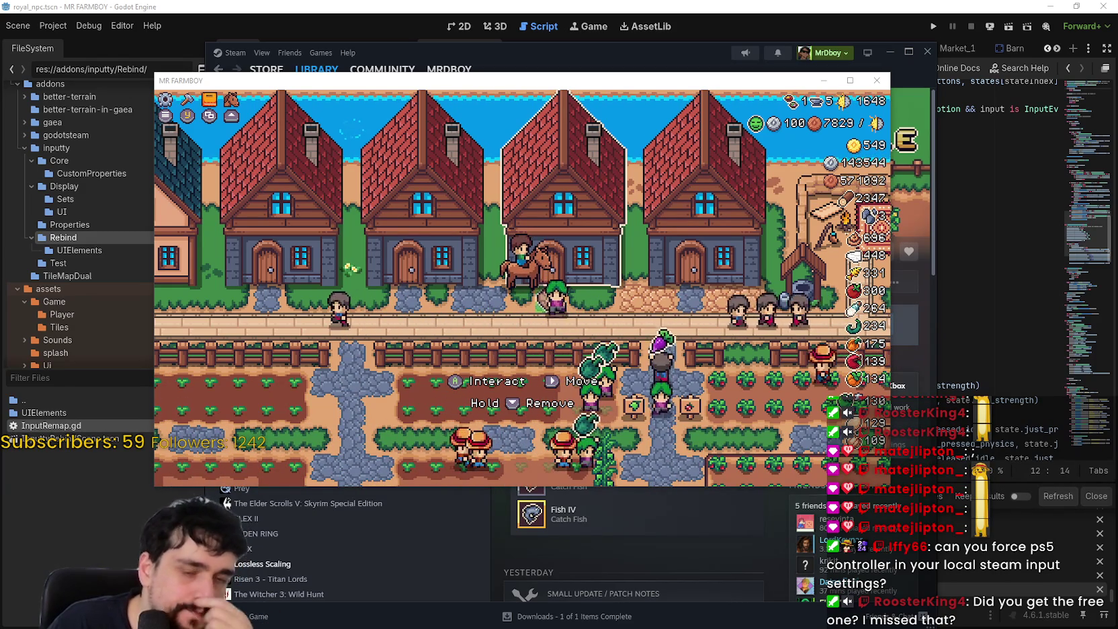
Close the game window with its X button so progress is saved.
{"action": "left_click", "coordinate": [885, 87]}
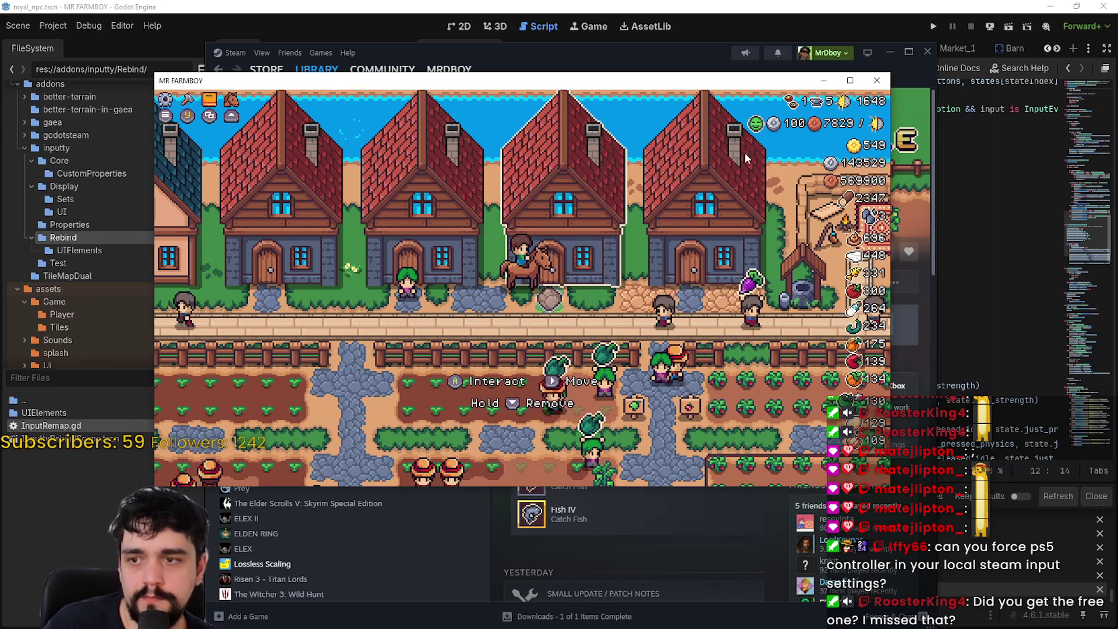
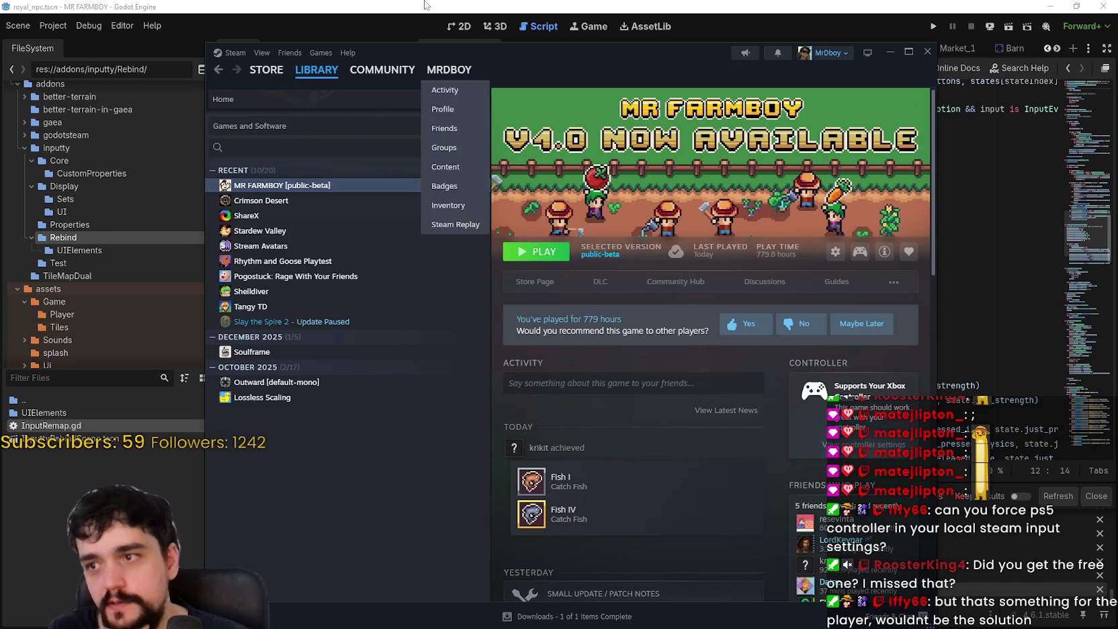
Close the Steam MR FARMBOY page and bring the Godot script editor with InputtyAction.gd forward.
{"action": "left_click", "coordinate": [421, 21]}
{"action": "left_click", "coordinate": [707, 328]}
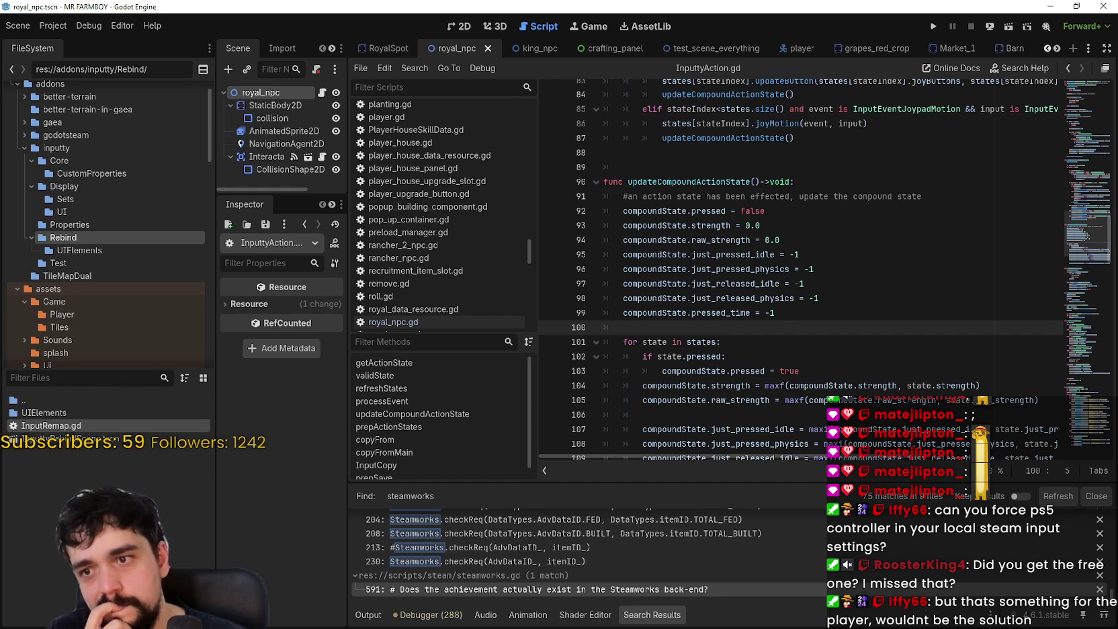
Scroll the script to the end of updateCompoundActionState, where pressed_time is combined with maxi.
{"action": "scroll", "coordinate": [836, 348], "scroll_direction": "down", "scroll_amount": 4}
{"action": "left_click", "coordinate": [772, 283]}
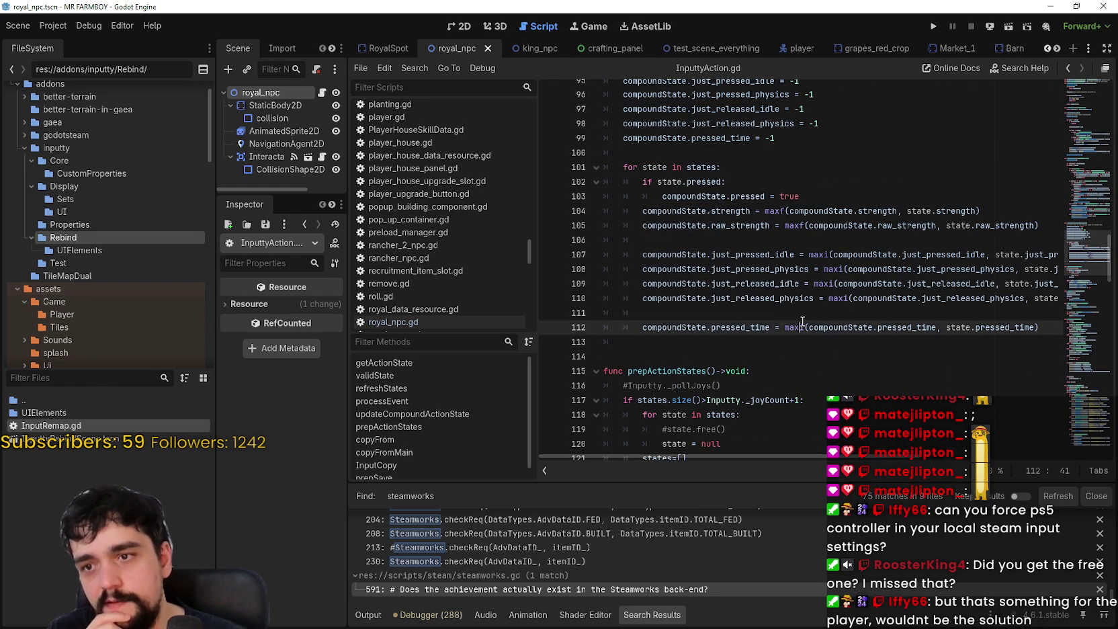
{"action": "key", "text": "Down"}
{"action": "key", "text": "Down"}
{"action": "key", "text": "Down"}
{"action": "key", "text": "Up"}
{"action": "scroll", "coordinate": [740, 283], "scroll_direction": "down", "scroll_amount": 3}
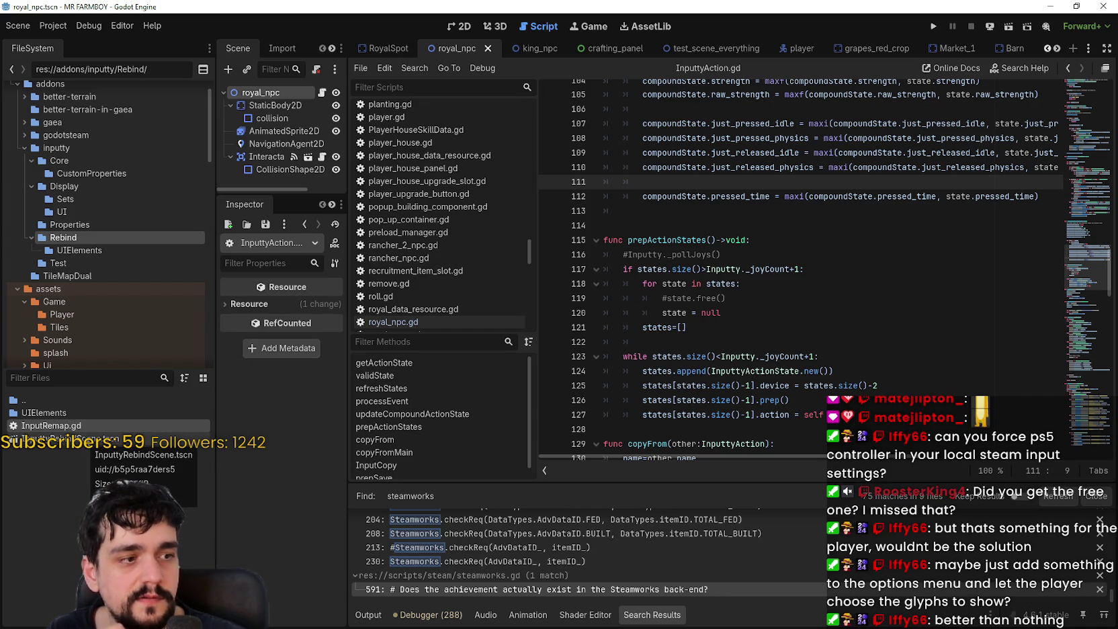
Browse the FileSystem dock to the addons/inputty/Rebind/UIElements folder.
{"action": "left_click", "coordinate": [13, 376]}
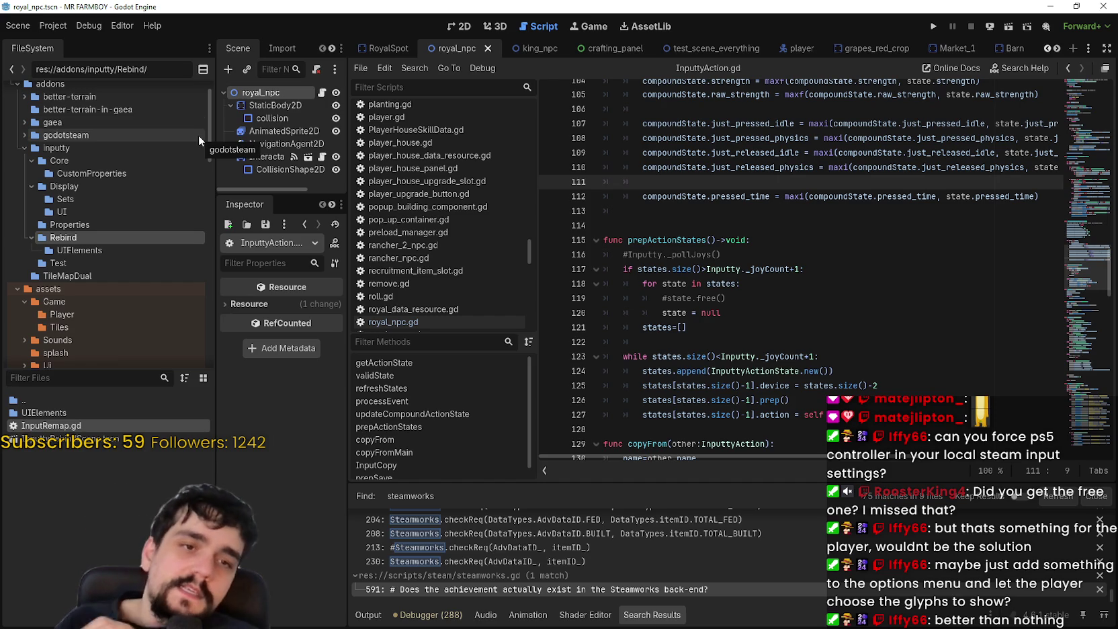
{"action": "scroll", "coordinate": [108, 319], "scroll_direction": "down", "scroll_amount": 5}
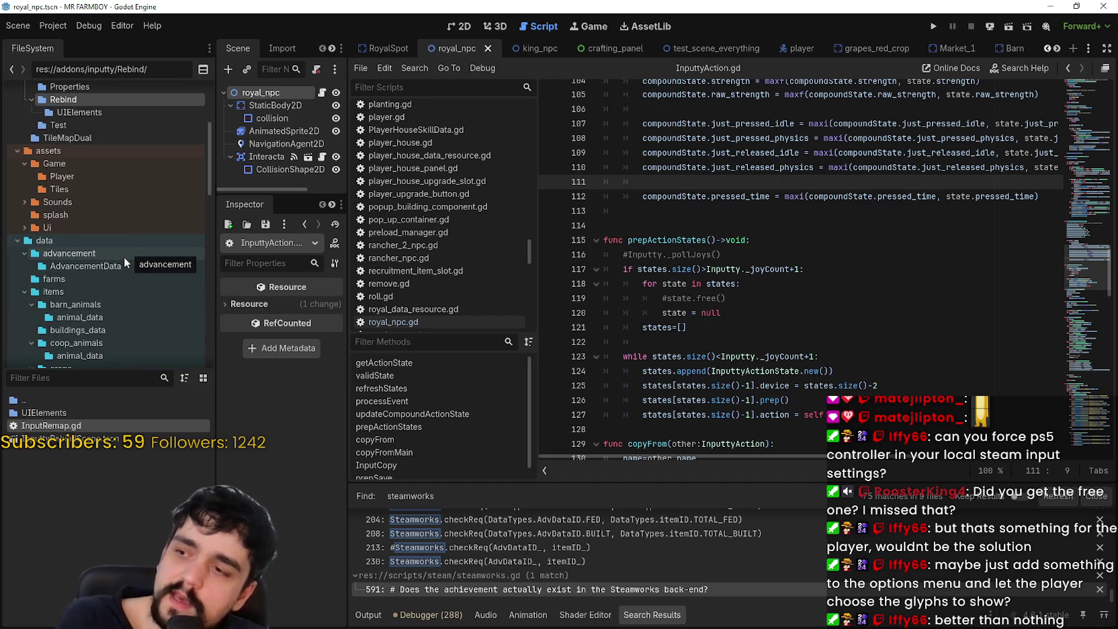
{"action": "scroll", "coordinate": [120, 213], "scroll_direction": "up", "scroll_amount": 5}
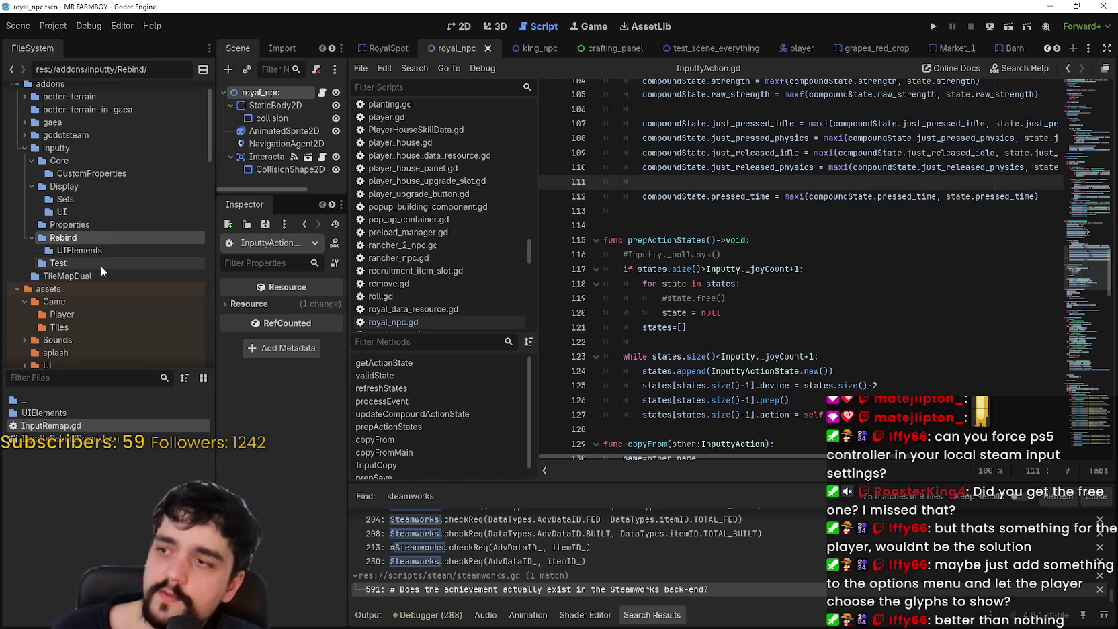
{"action": "left_click", "coordinate": [90, 255]}
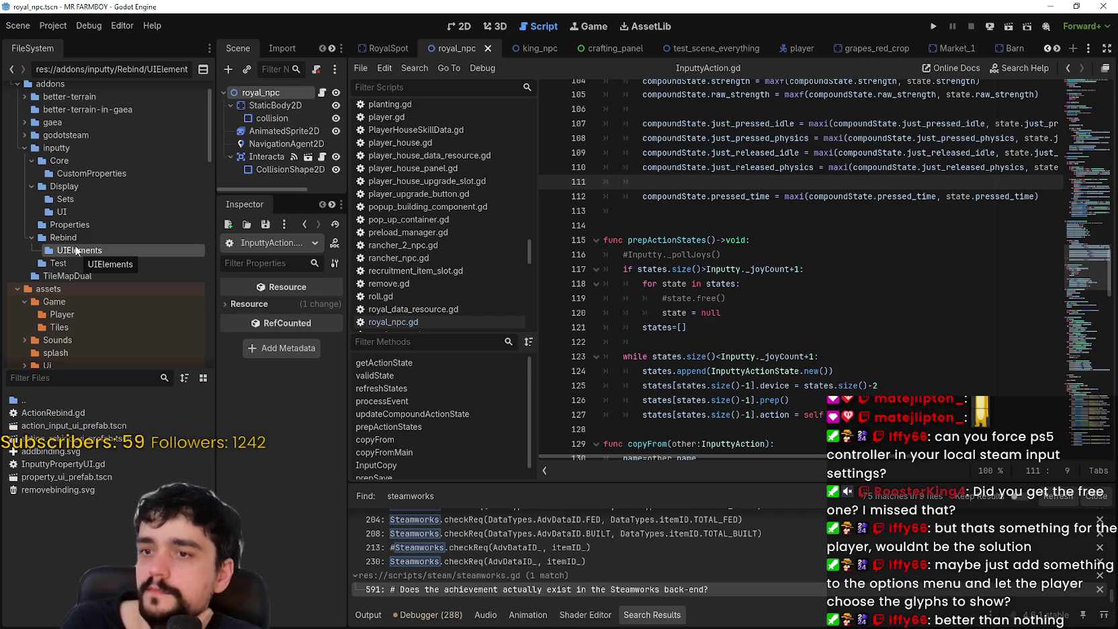
Step through the Core, Display and Sets folders back to addons/inputty, then reach line 114.
{"action": "scroll", "coordinate": [76, 250], "scroll_direction": "up", "scroll_amount": 2}
{"action": "left_click", "coordinate": [117, 198]}
{"action": "left_click", "coordinate": [104, 214]}
{"action": "left_click", "coordinate": [98, 231]}
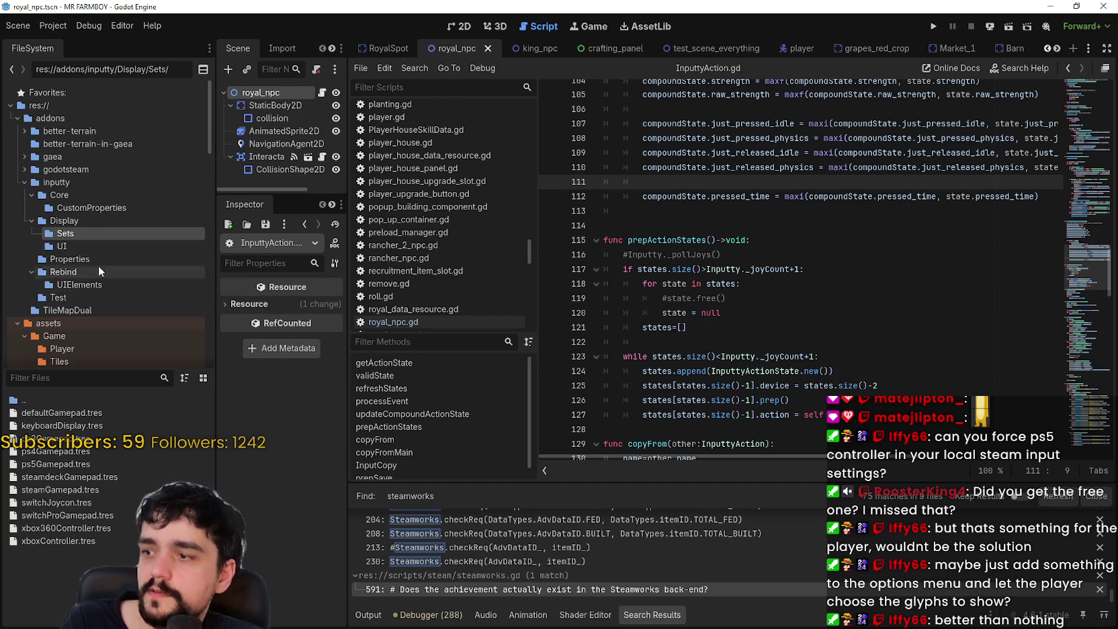
{"action": "left_click", "coordinate": [86, 186]}
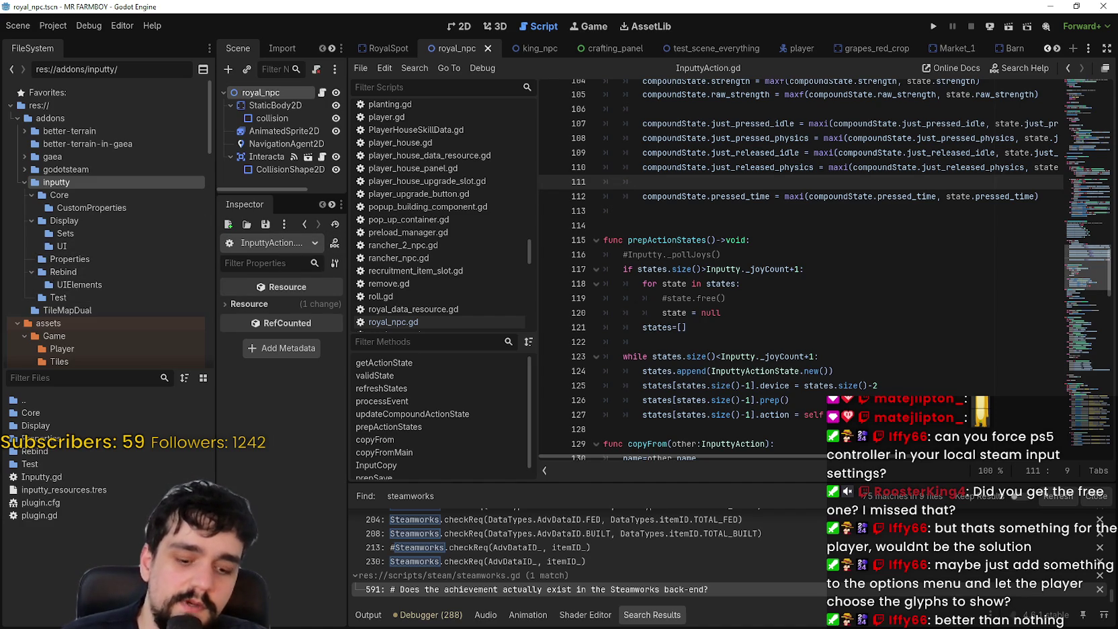
{"action": "left_click", "coordinate": [790, 242]}
{"action": "left_click", "coordinate": [783, 221]}
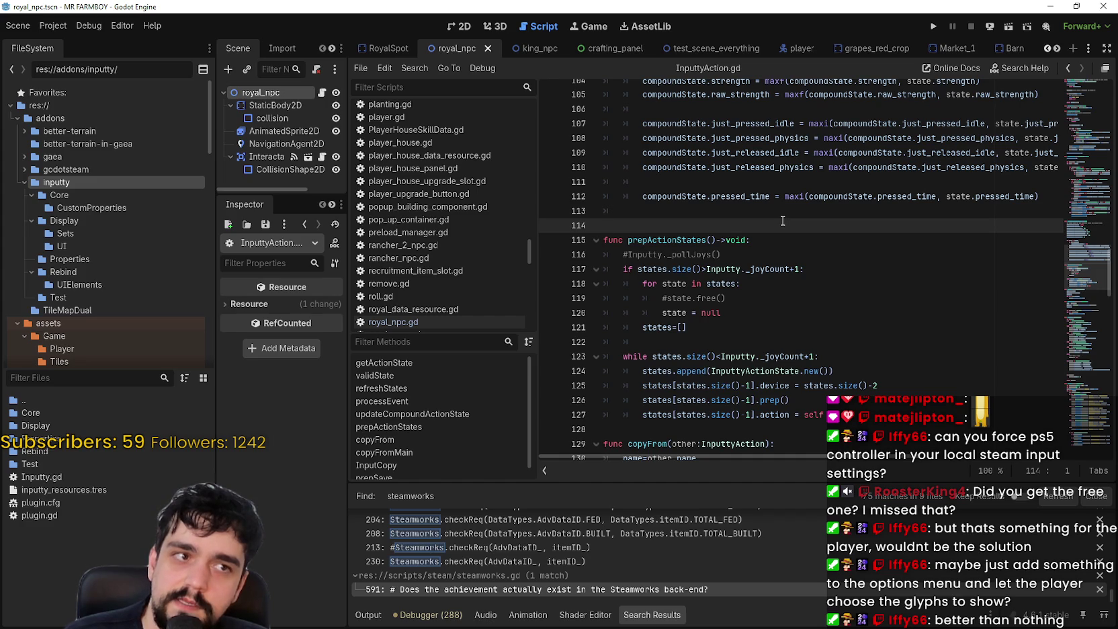
Delete the leftover tab on blank line 113 and save InputtyAction.gd.
{"action": "left_click", "coordinate": [678, 211]}
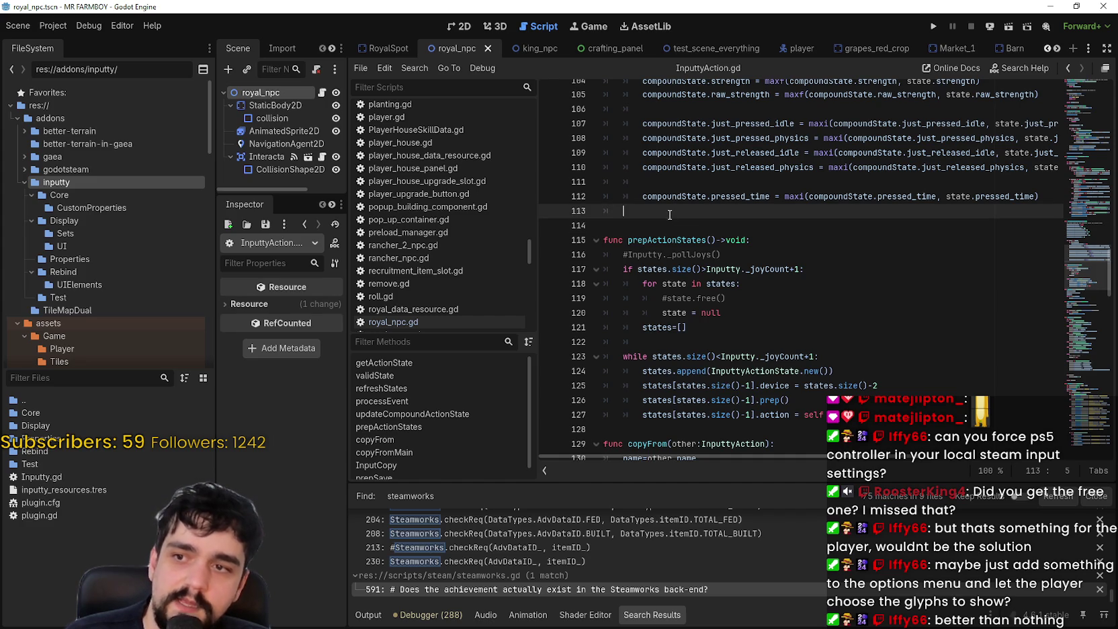
{"action": "key", "text": "BackSpace"}
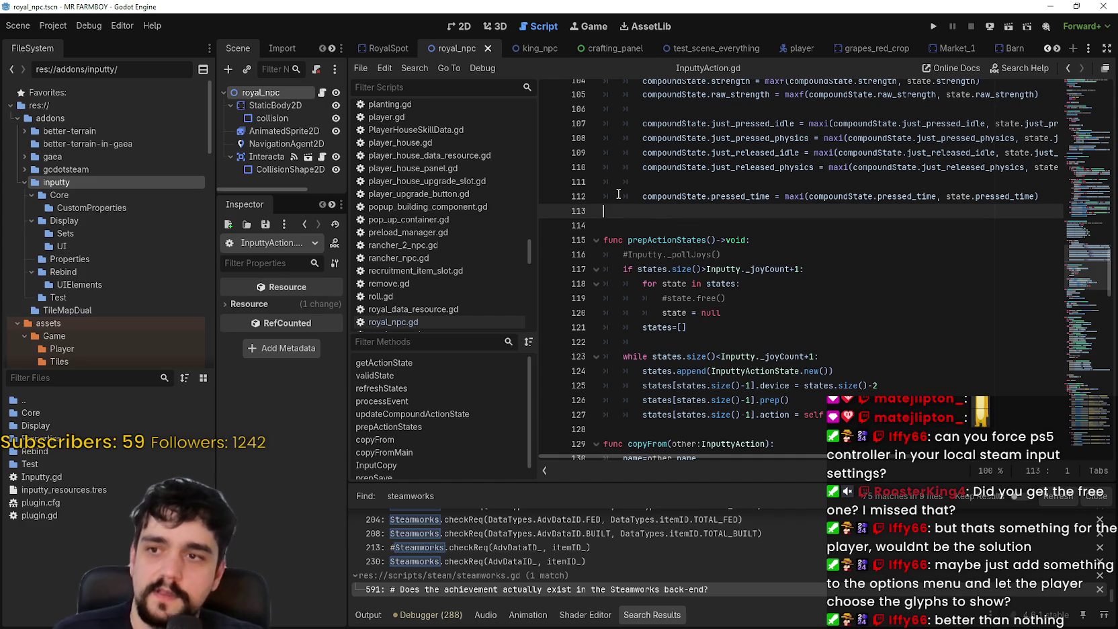
{"action": "key", "text": "ctrl+s"}
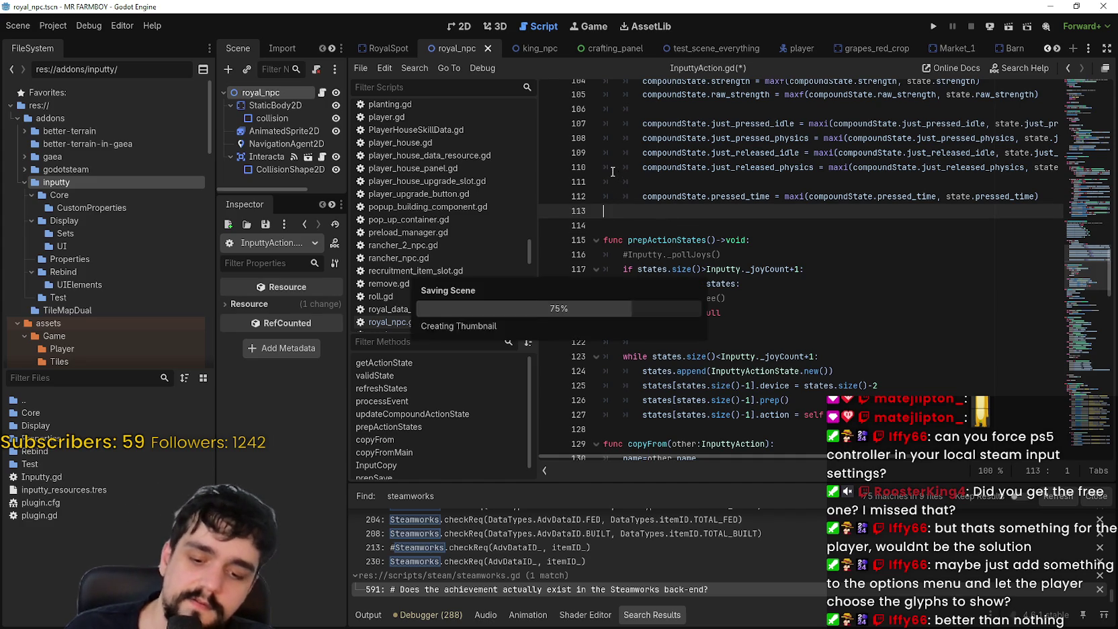
Look over the prepActionStates loop down to blank line 122.
{"action": "left_click", "coordinate": [695, 270]}
{"action": "left_click", "coordinate": [719, 342]}
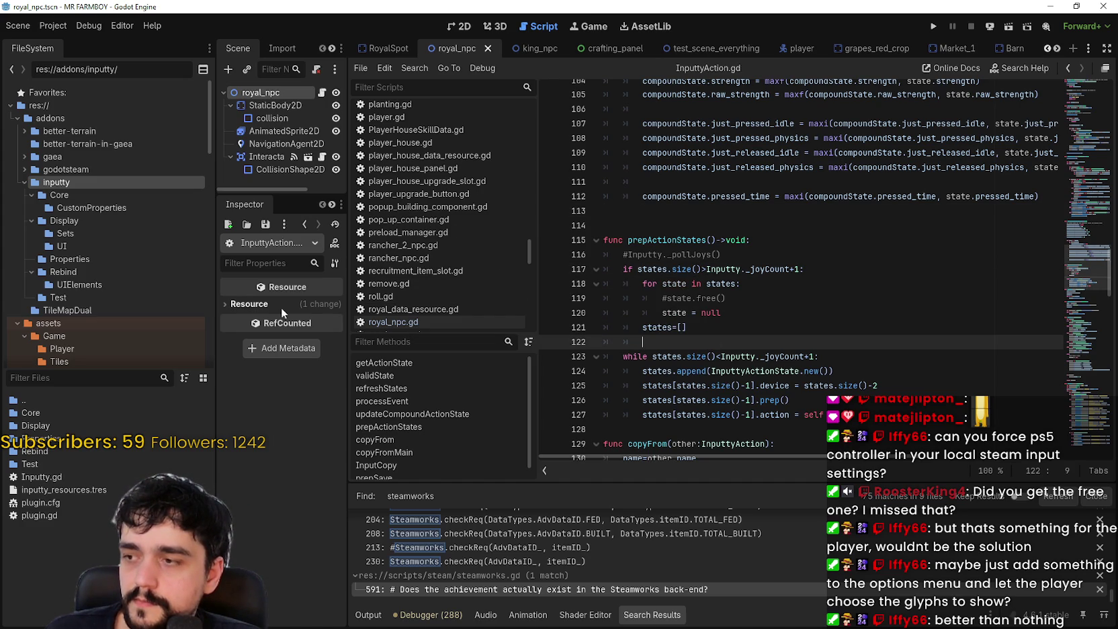
{"action": "scroll", "coordinate": [150, 323], "scroll_direction": "down", "scroll_amount": 2}
{"action": "scroll", "coordinate": [149, 322], "scroll_direction": "up", "scroll_amount": 2}
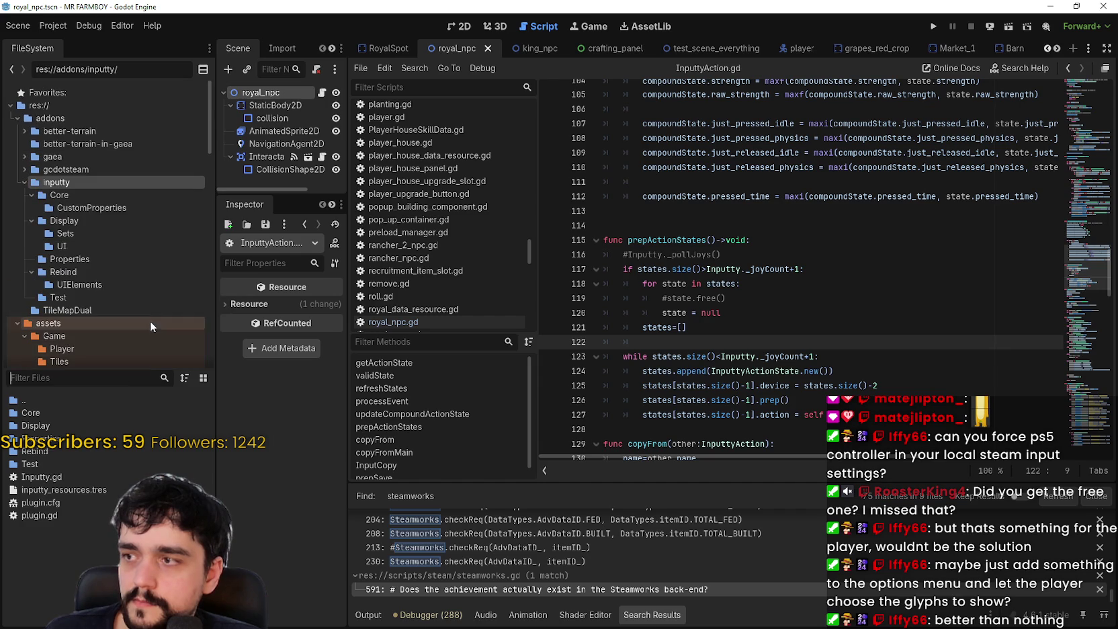
List the inputty Test folder's device_action_test files, then return the caret to line 114.
{"action": "left_click", "coordinate": [72, 298]}
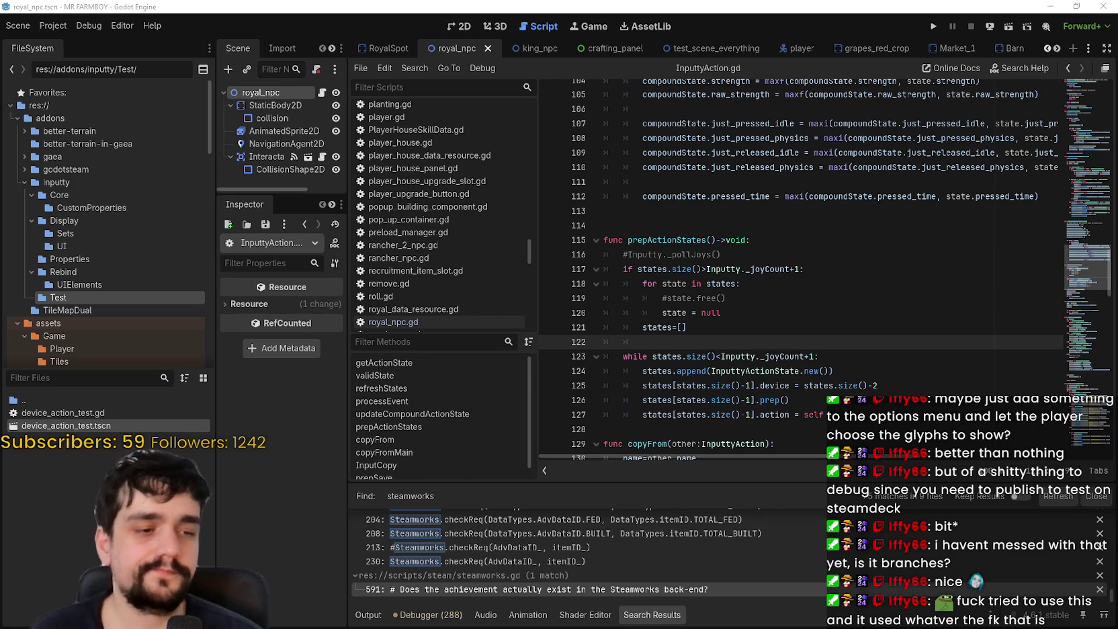
{"action": "left_click", "coordinate": [834, 237]}
{"action": "key", "text": "Up"}
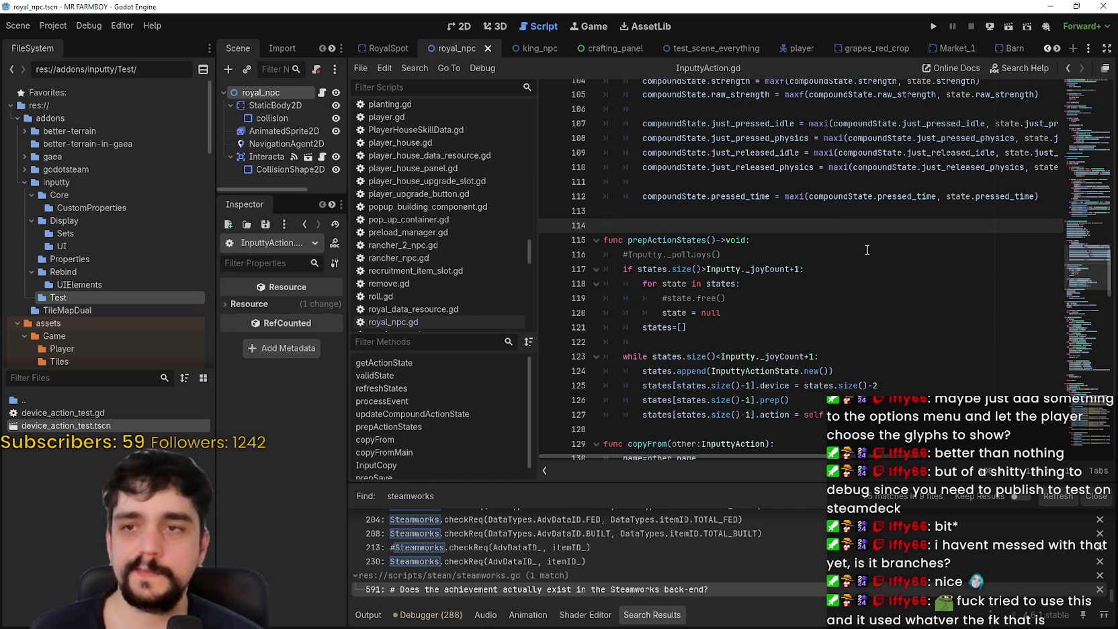